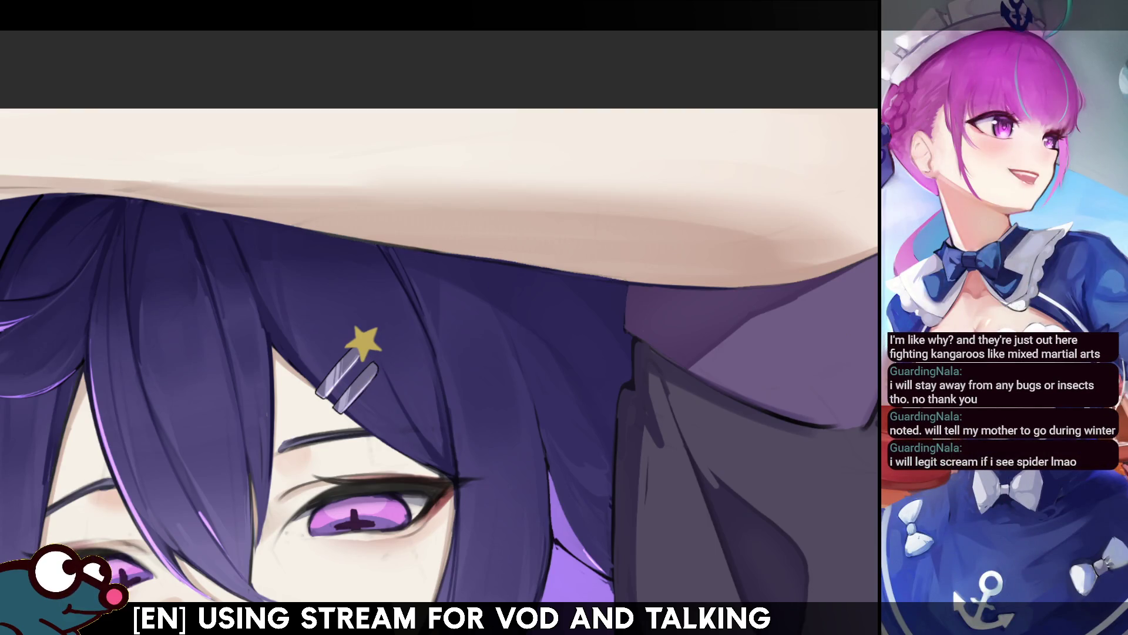
# Step: Zoom in on the face and lasso the stray purple hair strand left of it
pyautogui.hotkey('ctrl', '0')
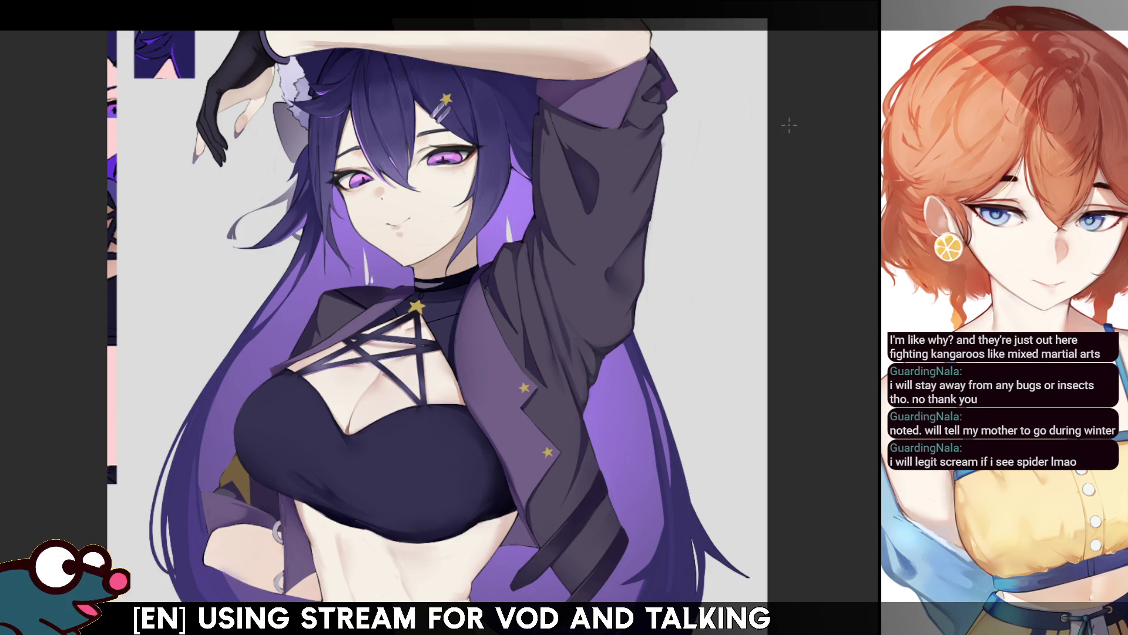
pyautogui.scroll(1, 572, 188)
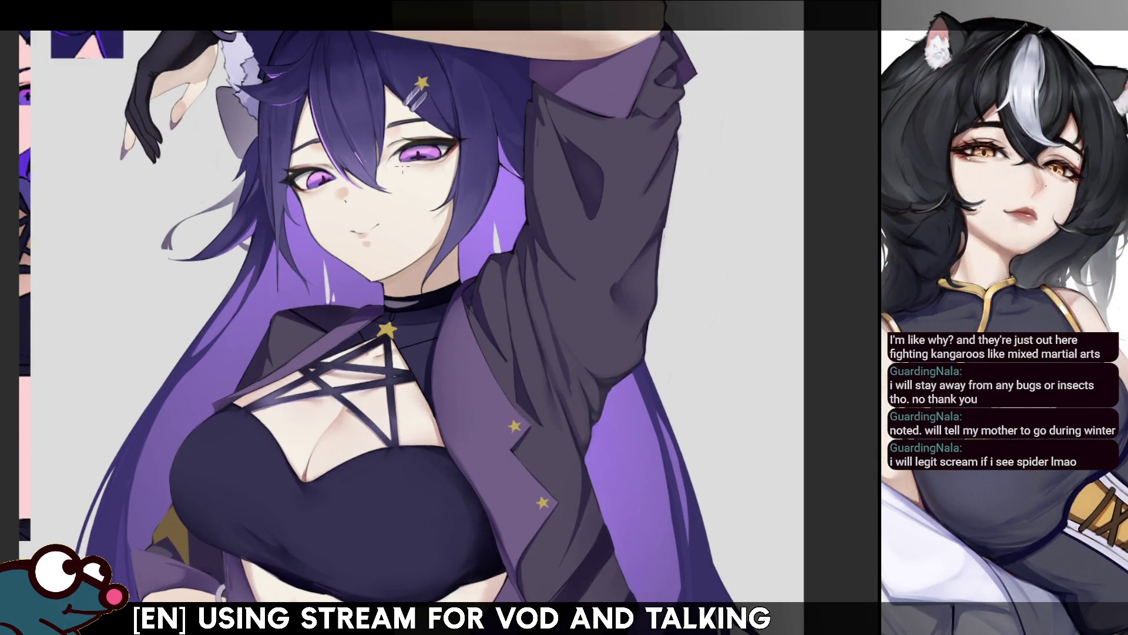
pyautogui.scroll(2, 341, 168)
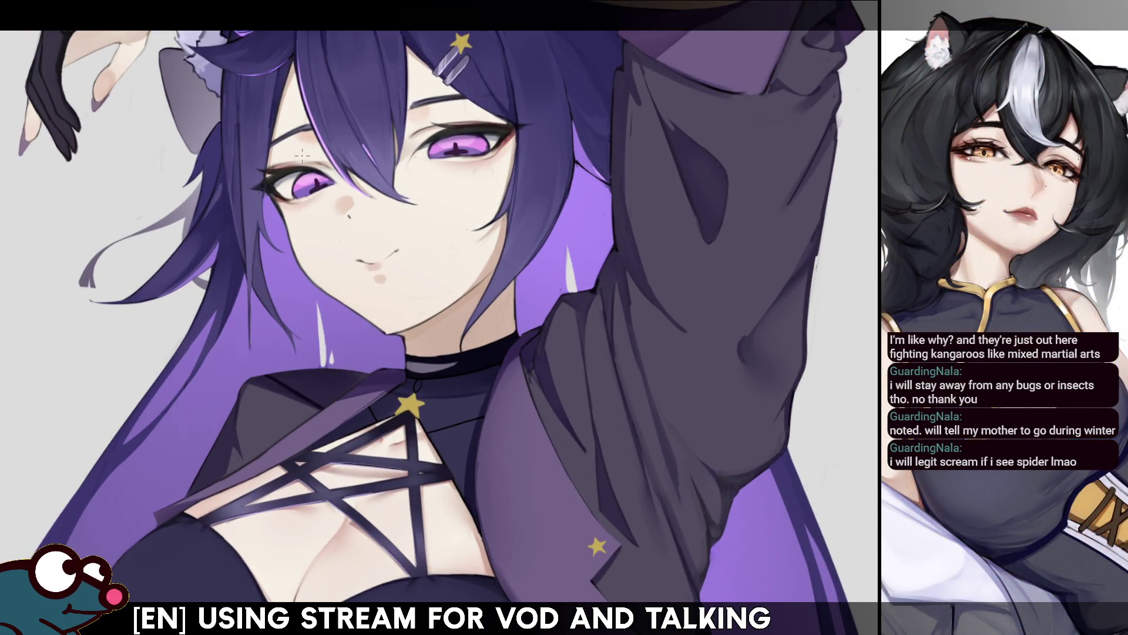
pyautogui.scroll(3, 302, 155)
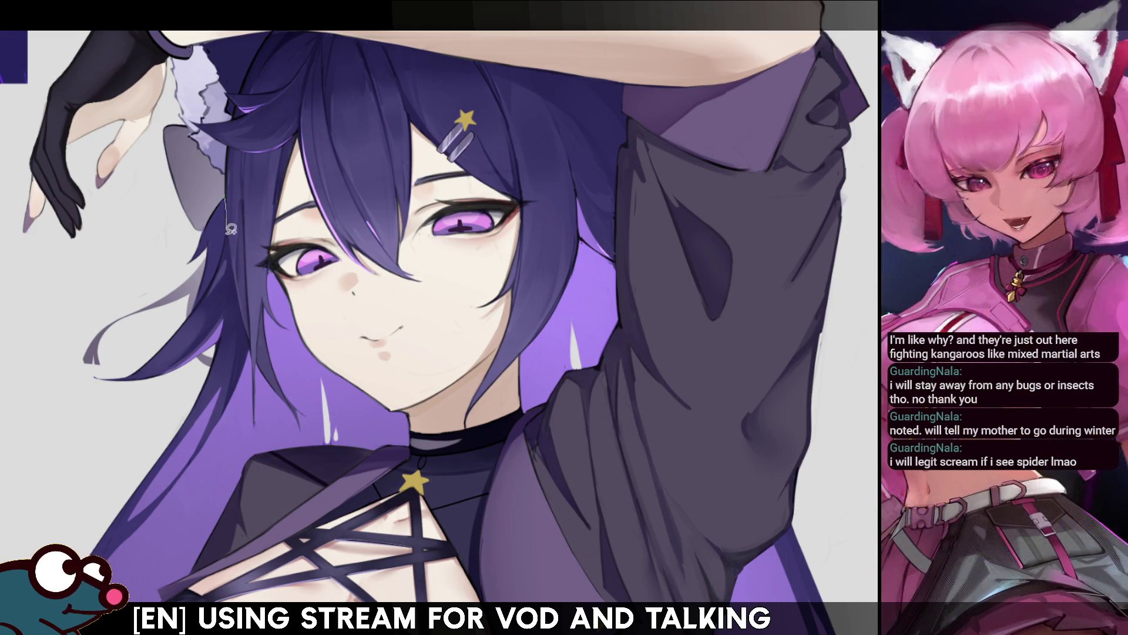
pyautogui.moveTo(229, 198); pyautogui.dragTo(226, 232)
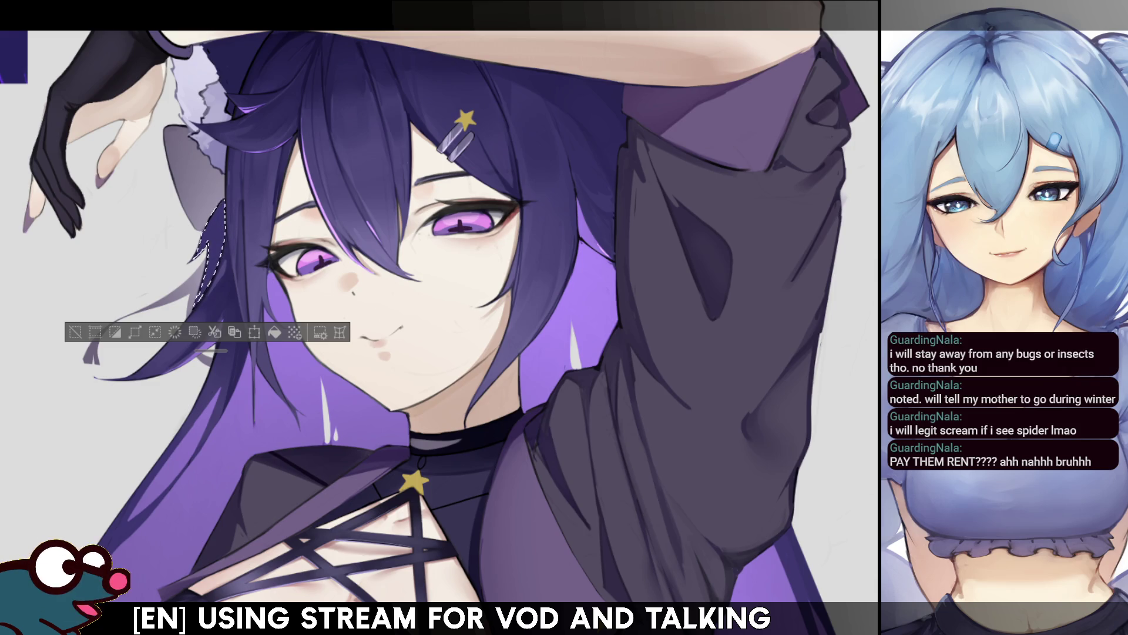
# Step: Mirror the canvas to check the drawing, then restore the hair strand selection
pyautogui.scroll(-3, 687, 203)
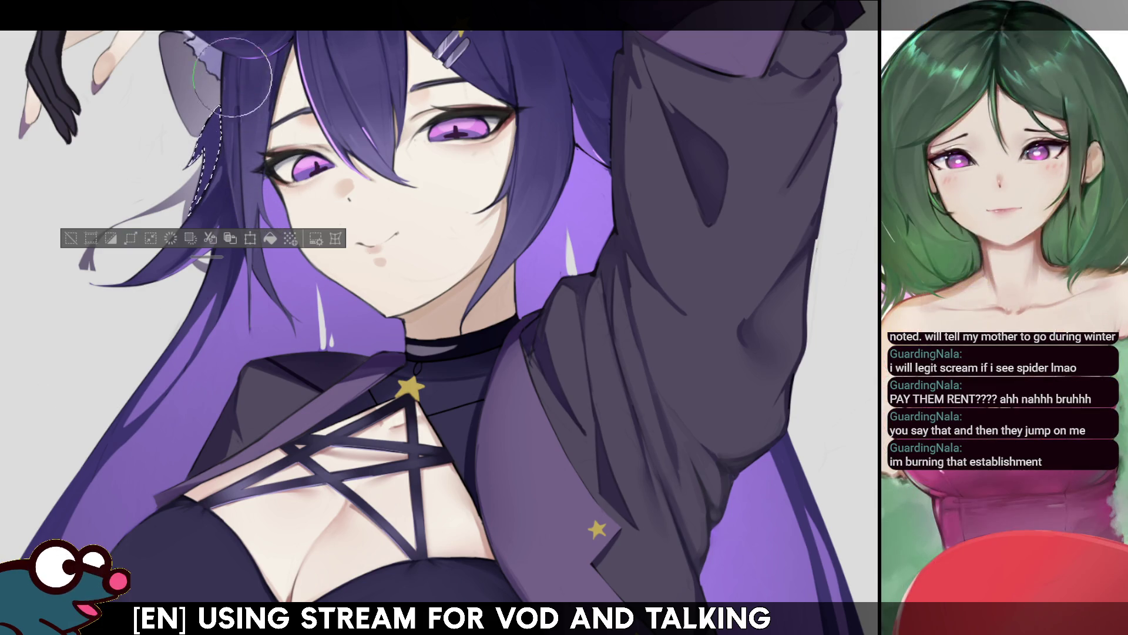
pyautogui.hotkey('ctrl', 'd')
pyautogui.press('h')
pyautogui.press('h')
pyautogui.hotkey('ctrl', 'z')
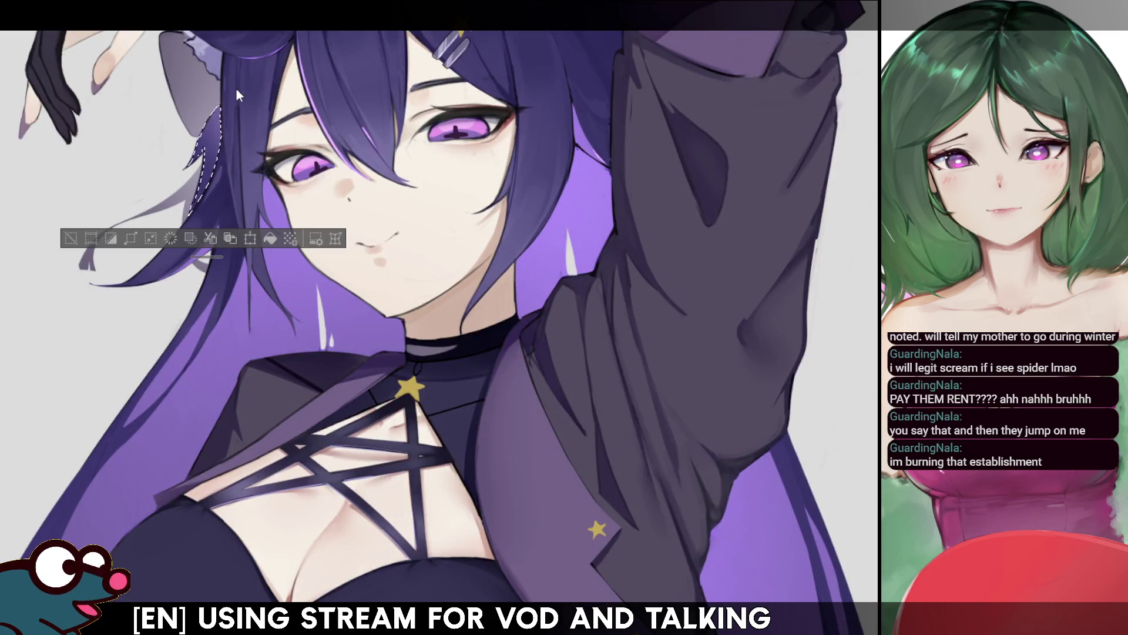
# Step: Extend the lasso selection along the strand's edge beside the face
pyautogui.scroll(2, 285, 108)
pyautogui.moveTo(197, 112); pyautogui.dragTo(278, 211)
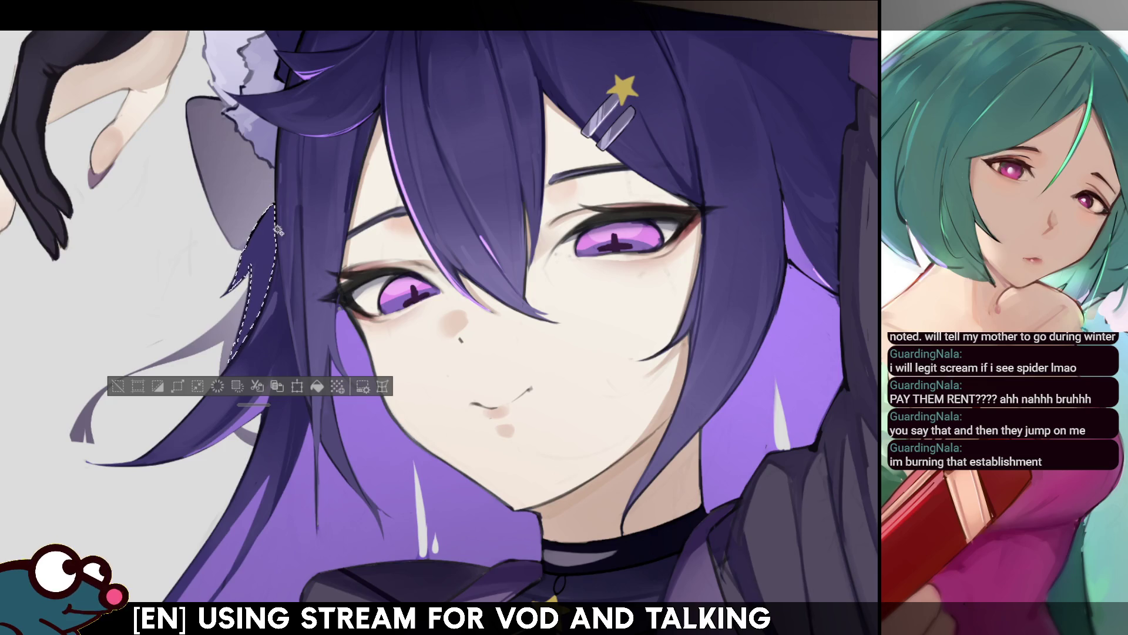
pyautogui.moveTo(275, 207)
pyautogui.mouseDown()
pyautogui.moveTo(277, 234)
pyautogui.moveTo(279, 200)
pyautogui.mouseUp()
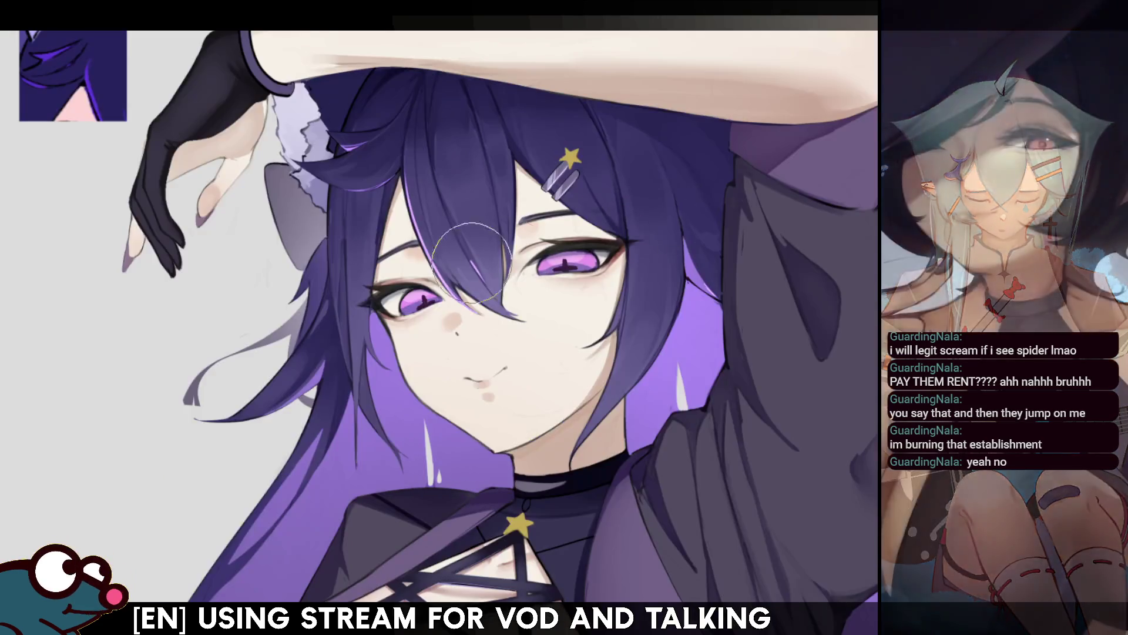
pyautogui.hotkey('ctrl', 'd')
# Step: Mirror the view, lasso another strand beside the face, then unmirror and deselect
pyautogui.press('h')
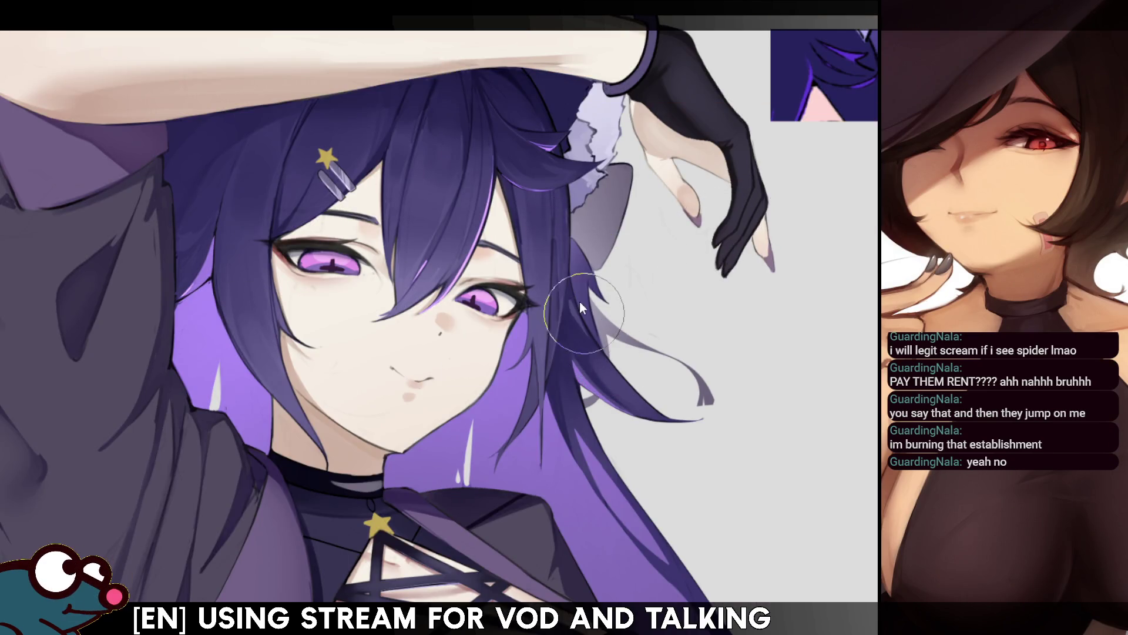
pyautogui.moveTo(573, 241); pyautogui.dragTo(600, 346)
pyautogui.press('h')
pyautogui.hotkey('ctrl', 'd')
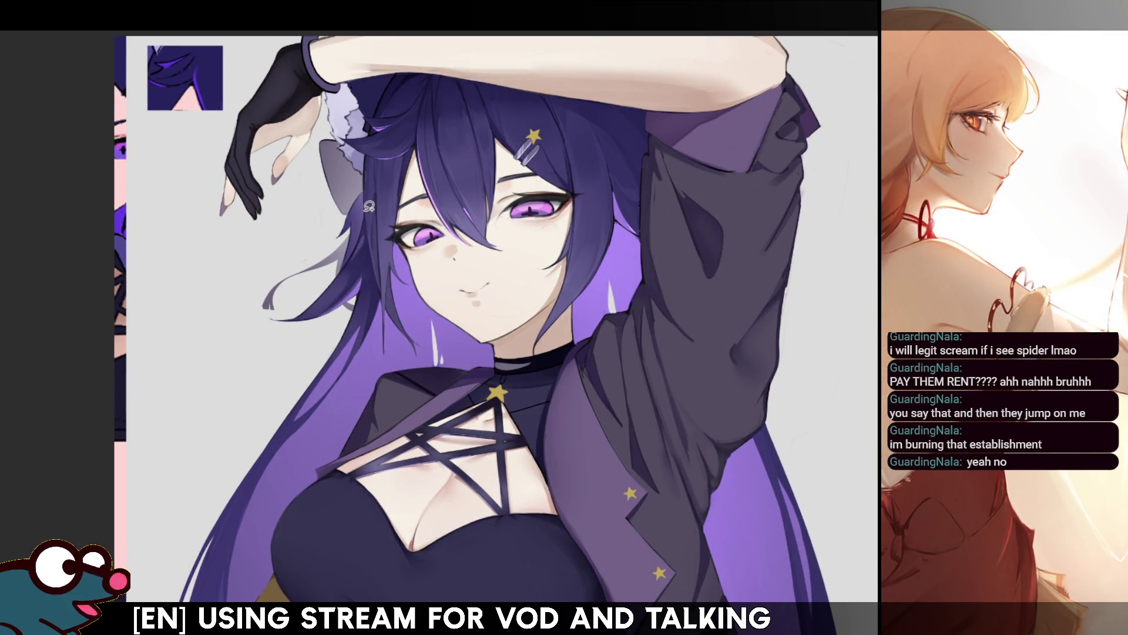
# Step: Paint a thin light highlight down the hair edge framing her face
pyautogui.hotkey('ctrl', '+')
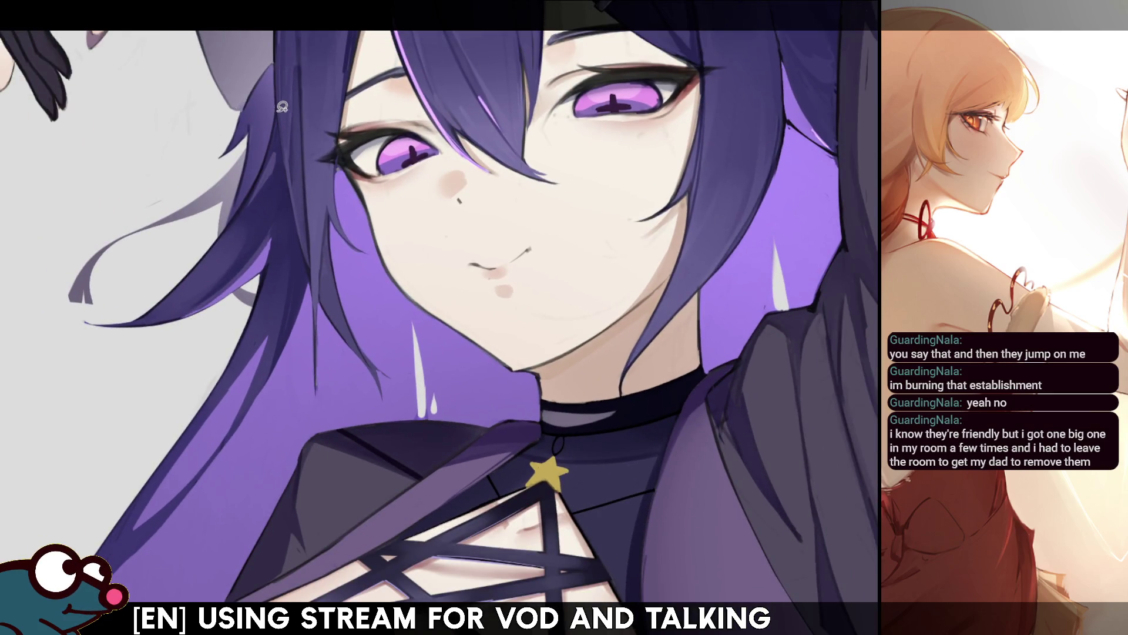
pyautogui.moveTo(280, 98)
pyautogui.mouseDown()
pyautogui.moveTo(308, 259)
pyautogui.moveTo(280, 362)
pyautogui.moveTo(241, 138)
pyautogui.mouseUp()
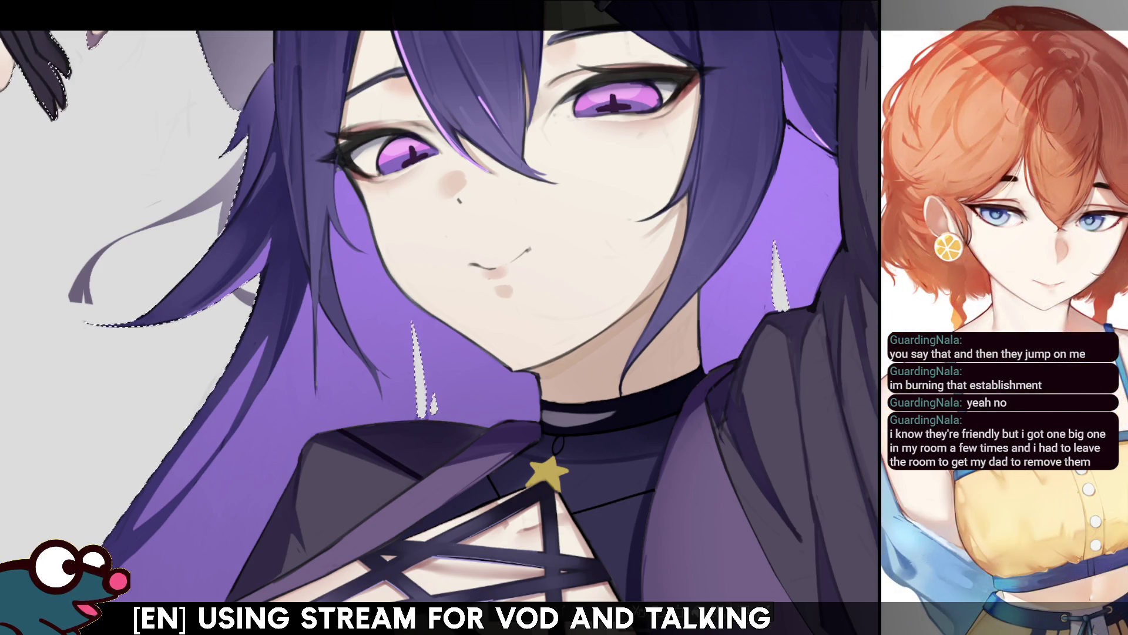
pyautogui.hotkey('ctrl', 'd')
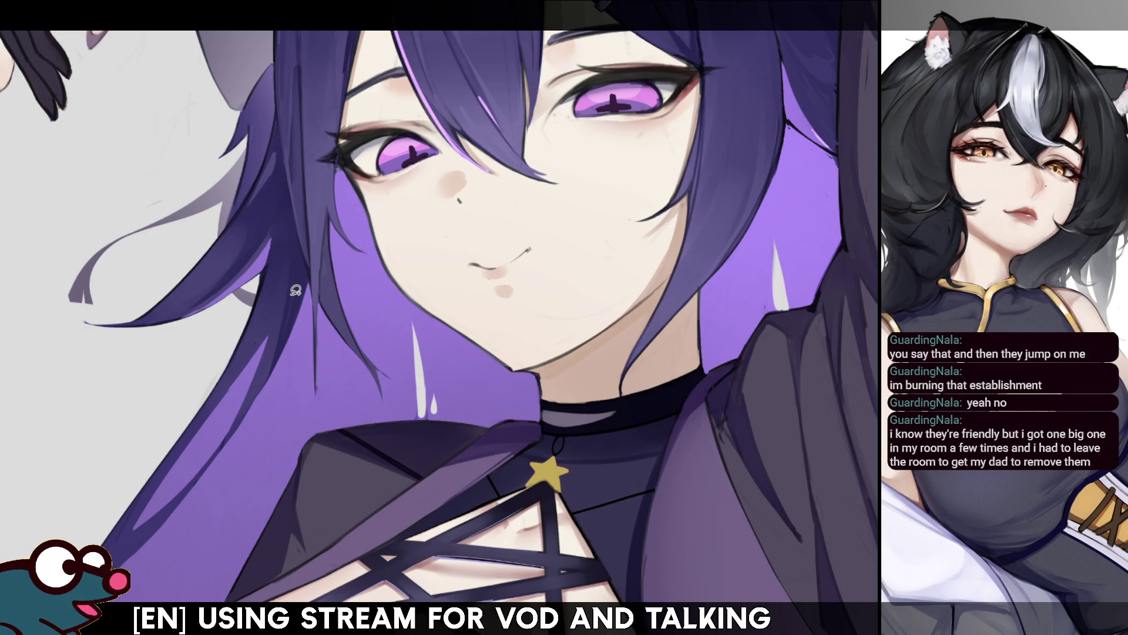
pyautogui.moveTo(281, 87); pyautogui.dragTo(303, 229)
# Step: Lasso the hair section down the left of her face and repaint it with a smaller brush
pyautogui.hotkey('ctrl', 'd')
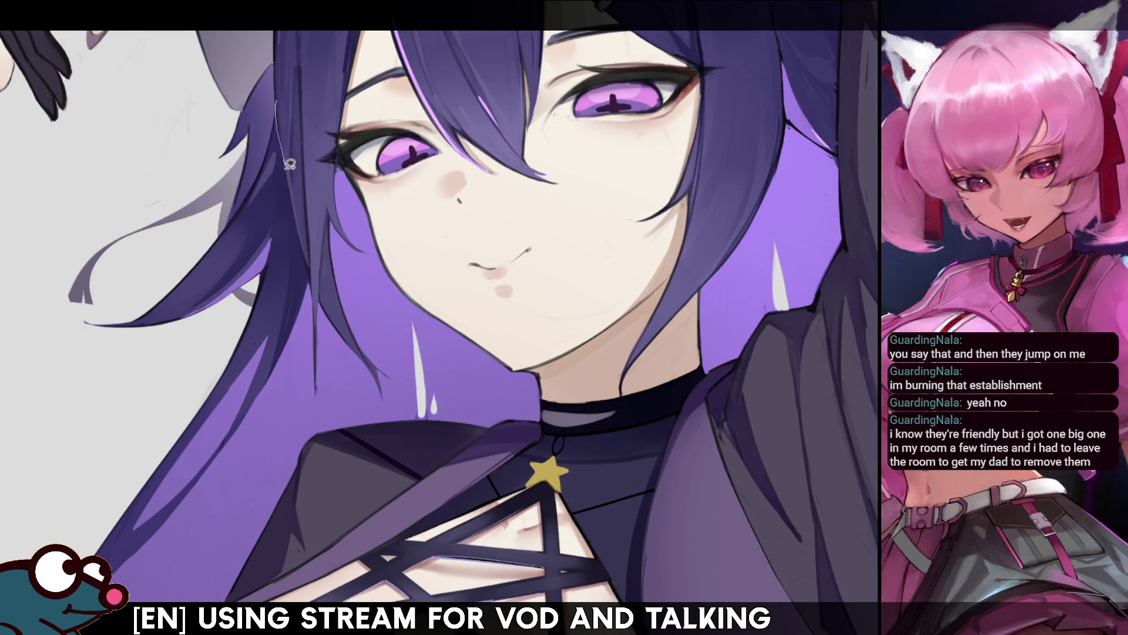
pyautogui.moveTo(282, 105); pyautogui.dragTo(305, 247)
pyautogui.moveTo(312, 273); pyautogui.dragTo(153, 147)
pyautogui.press('b')
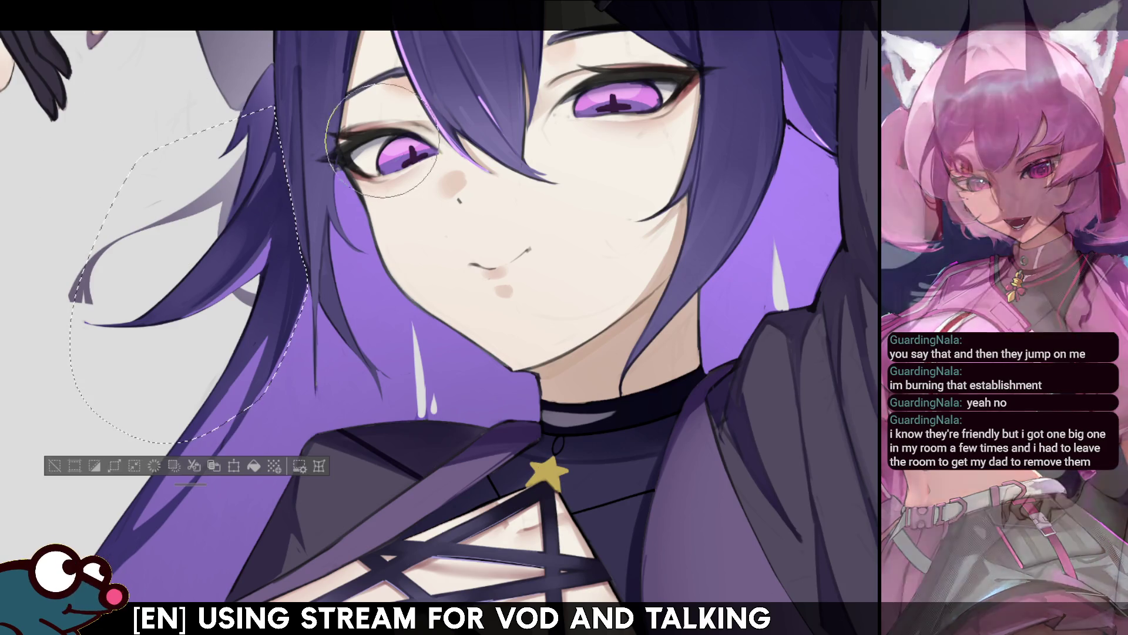
pyautogui.press('[')
pyautogui.press('[')
pyautogui.press('[')
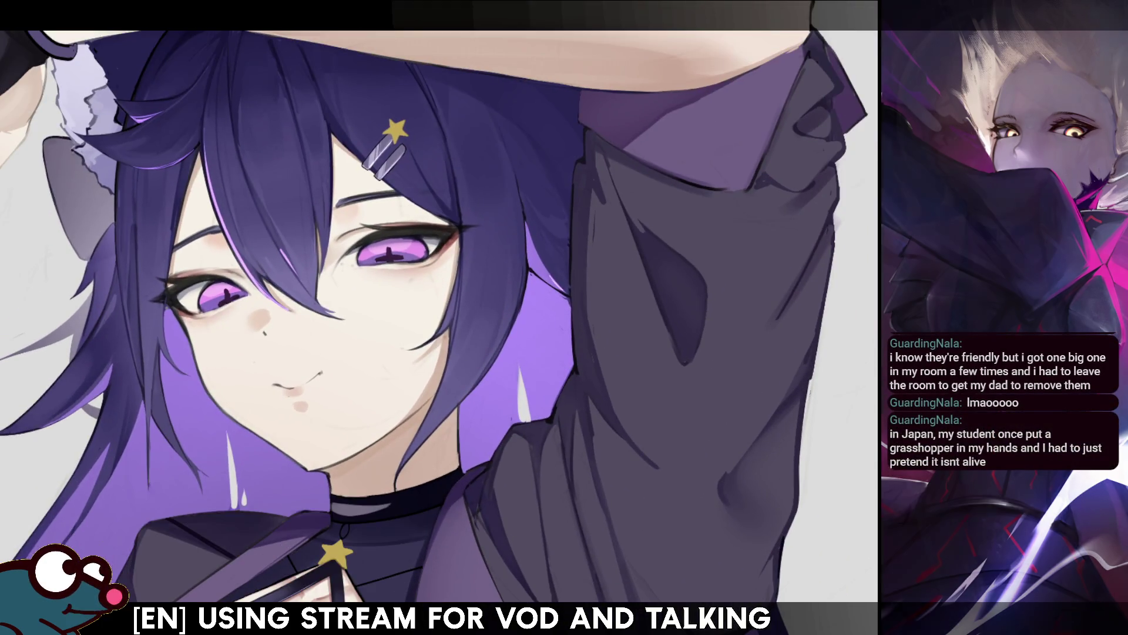
# Step: Select the hair-clip star and place it on the choker pendant
pyautogui.click(425, 218)
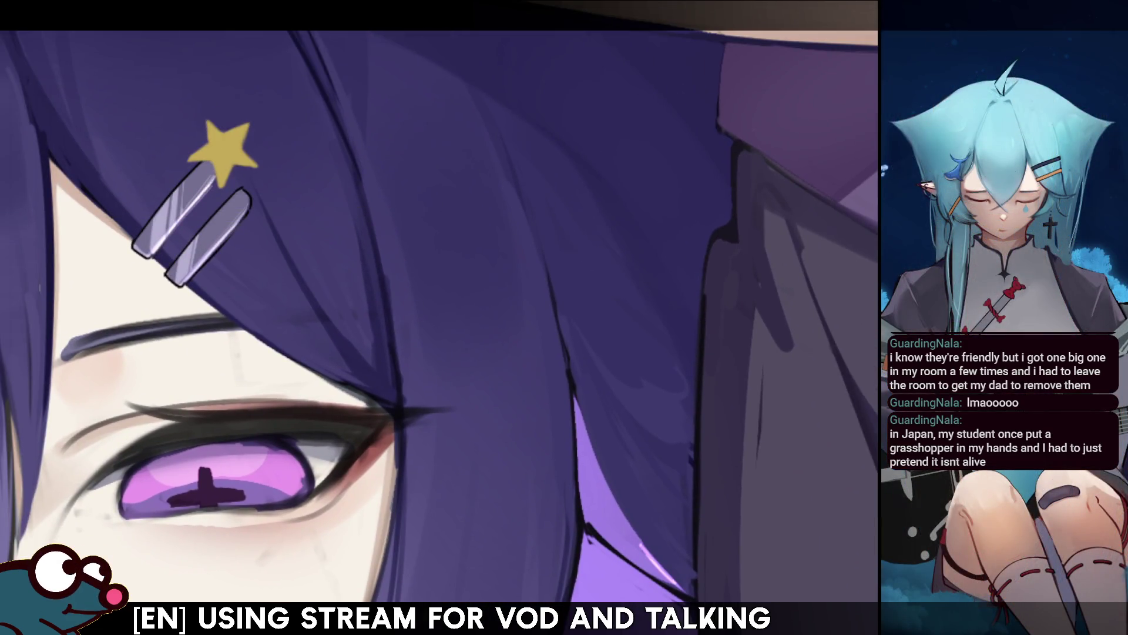
pyautogui.click(207, 169)
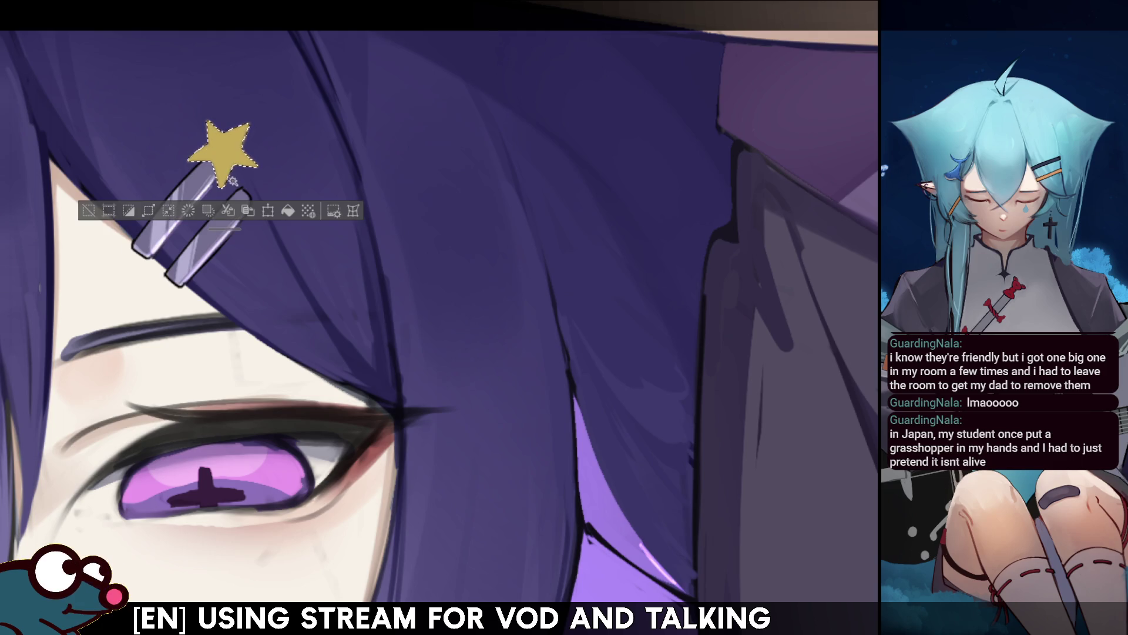
pyautogui.hotkey('ctrl', 'd')
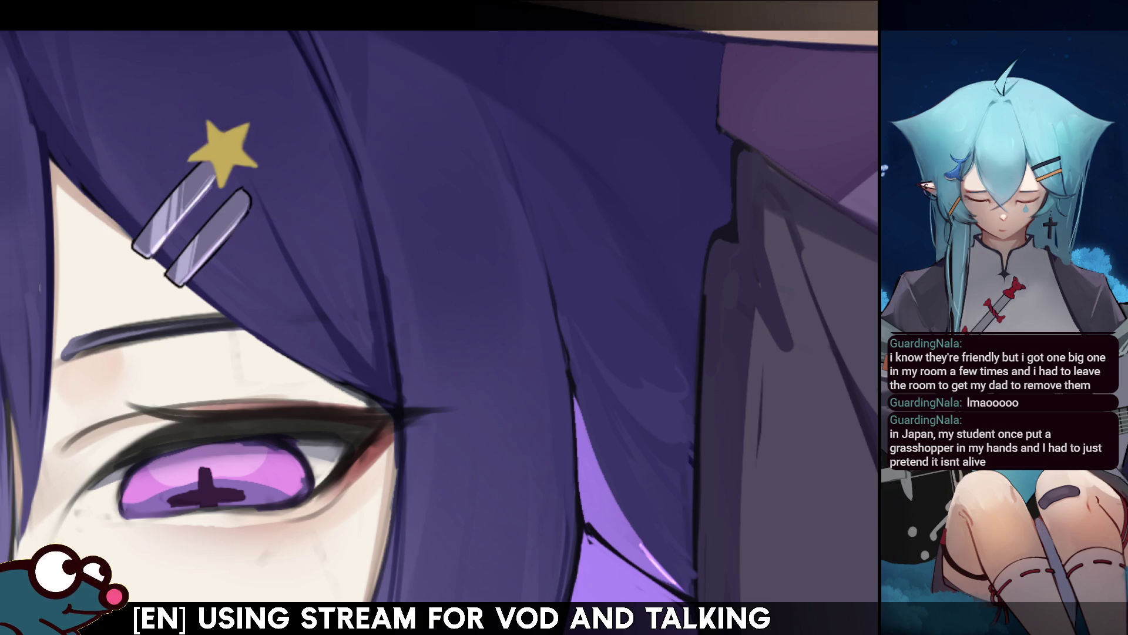
pyautogui.hotkey('ctrl', 'z')
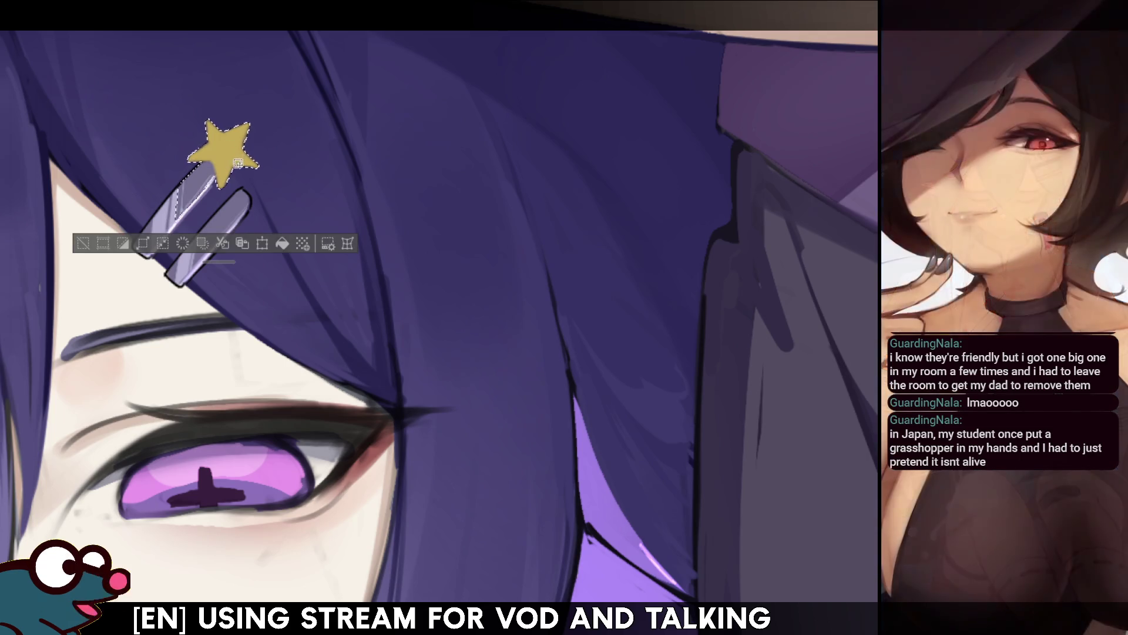
pyautogui.hotkey('ctrl', 'd')
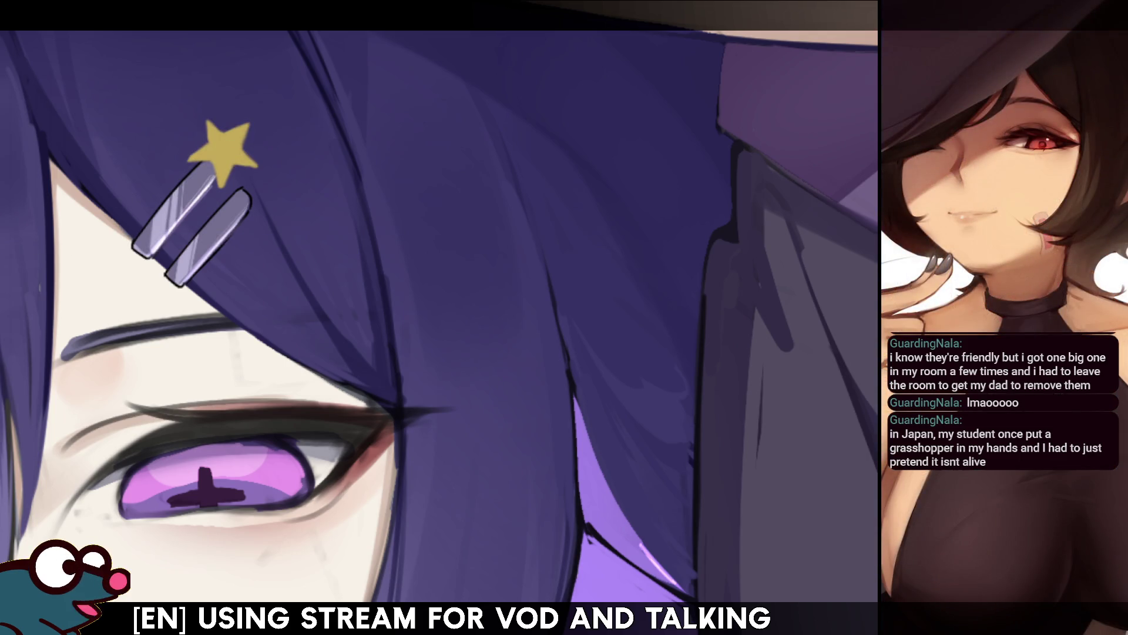
pyautogui.click(230, 146)
pyautogui.moveTo(700, 221); pyautogui.dragTo(382, 300)
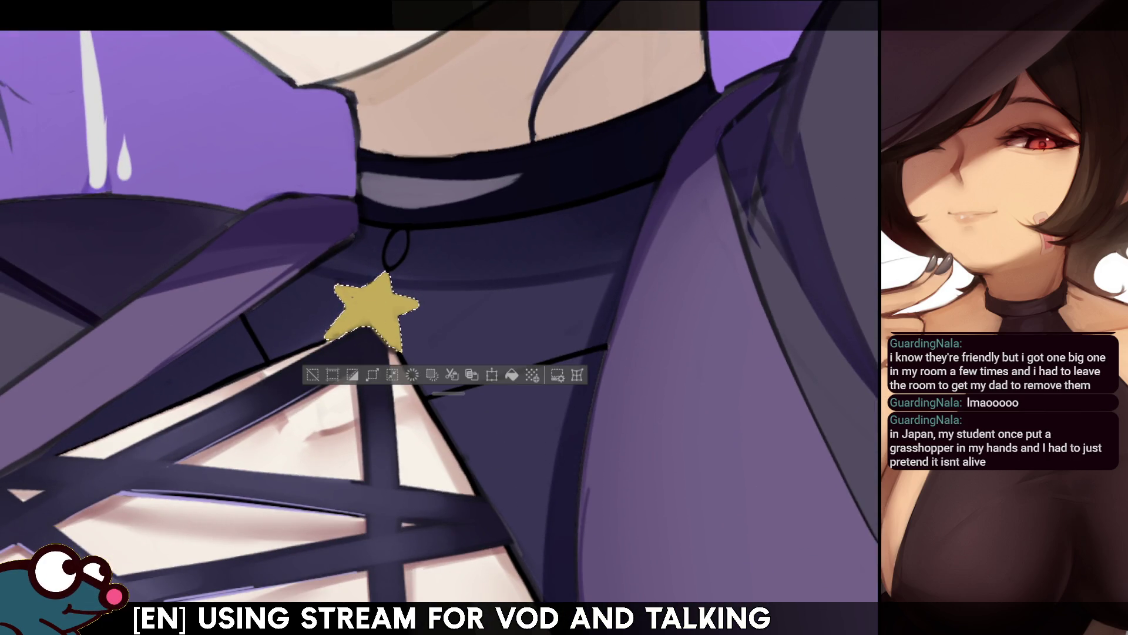
# Step: Select the small yellow star on the jacket lapel
pyautogui.hotkey('ctrl', 'd')
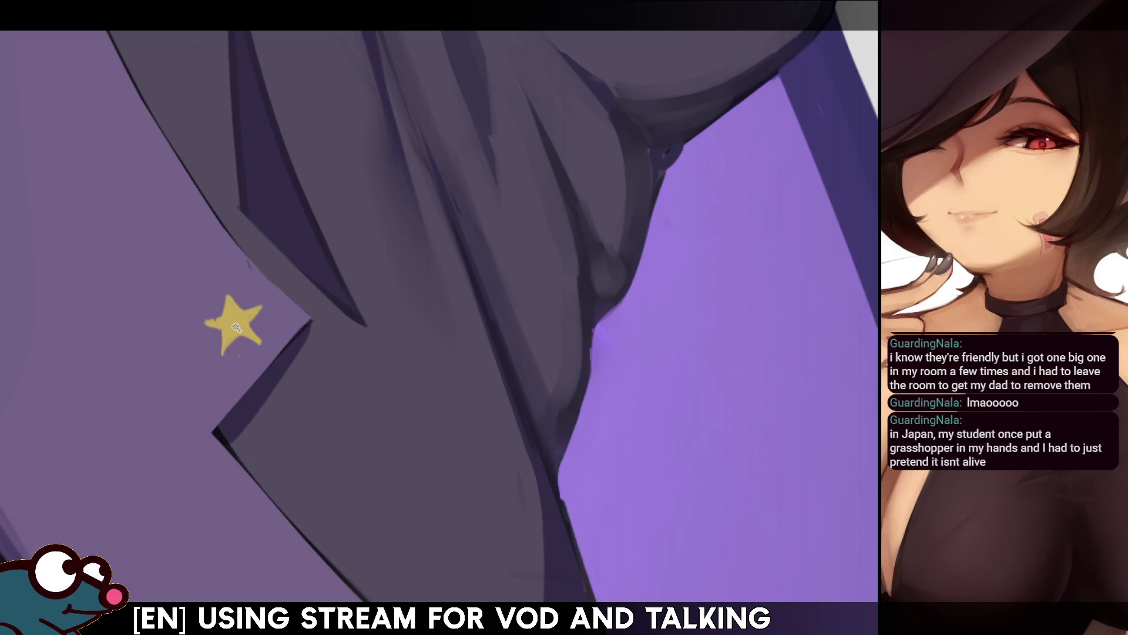
pyautogui.click(235, 327)
pyautogui.moveTo(236, 327); pyautogui.dragTo(447, 264)
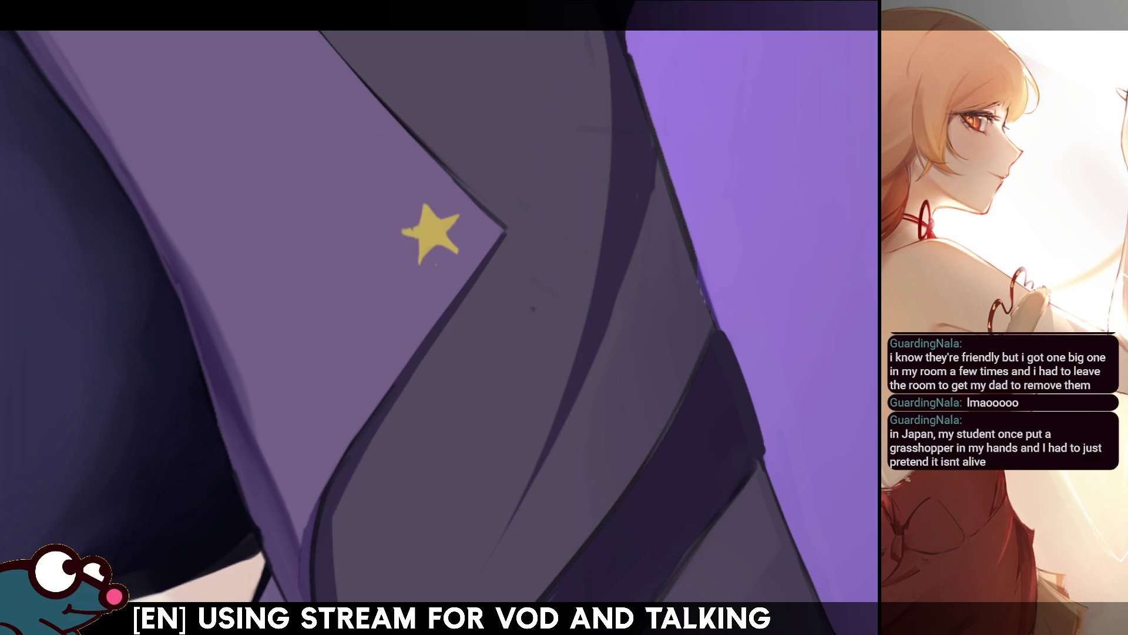
pyautogui.click(422, 224)
pyautogui.scroll(-5, 412, 317)
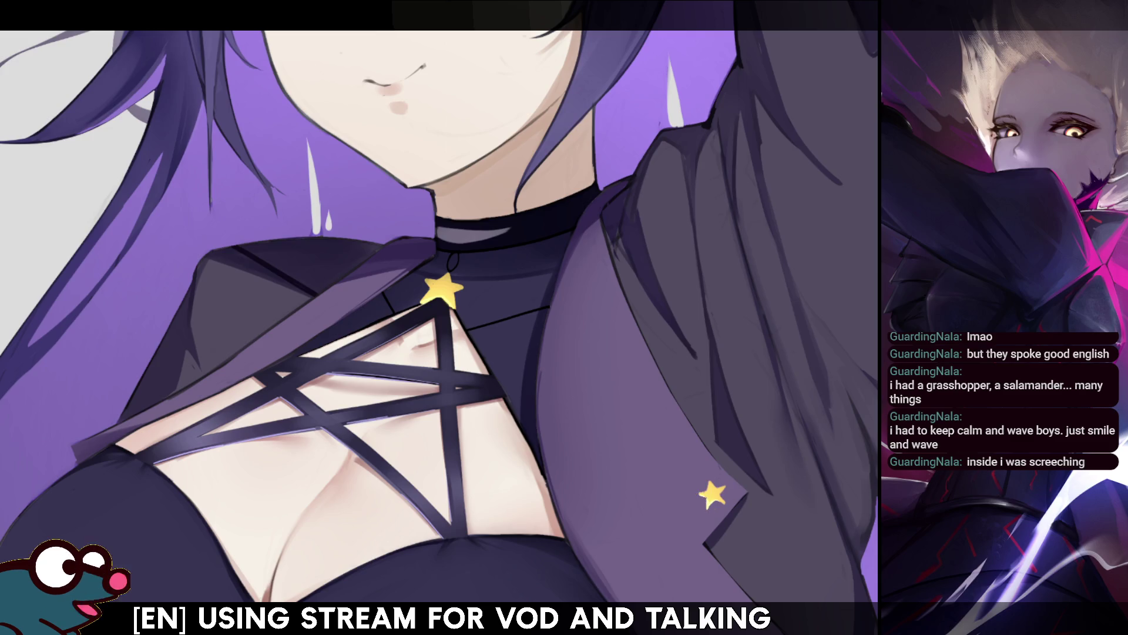
pyautogui.moveTo(712, 493); pyautogui.dragTo(543, 146)
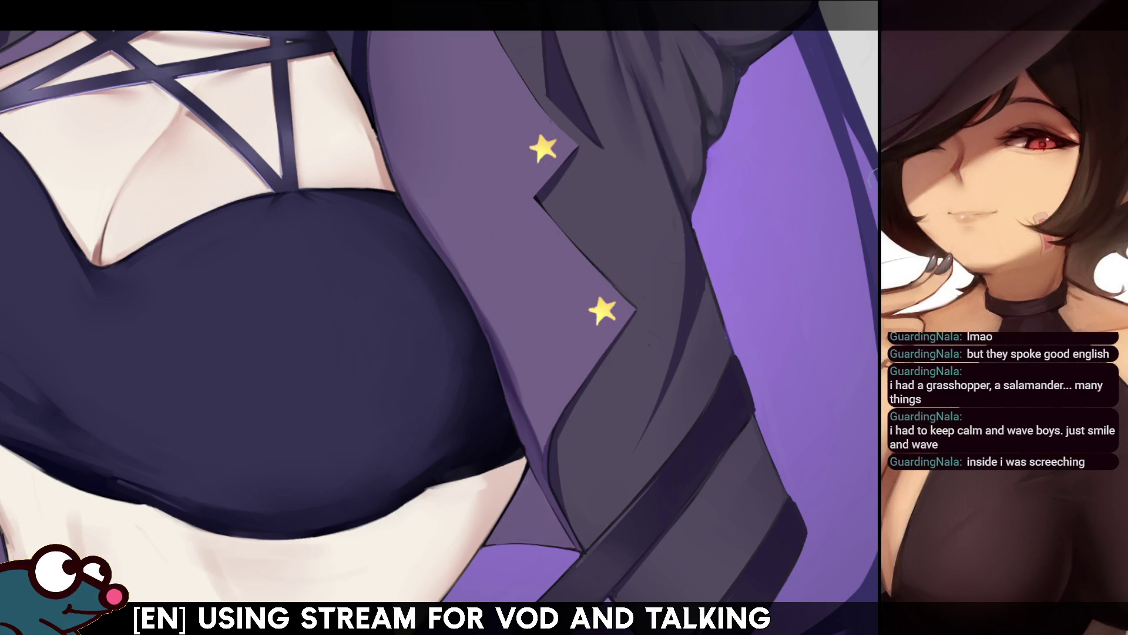
pyautogui.scroll(6, 587, 336)
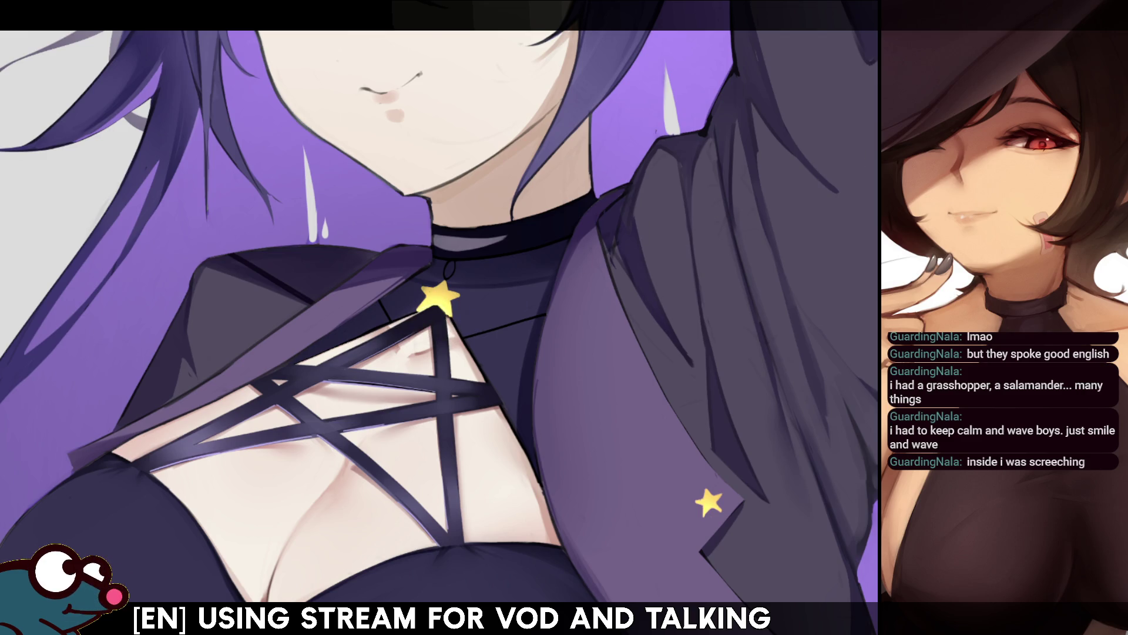
pyautogui.hotkey('ctrl', '0')
pyautogui.scroll(5, 439, 317)
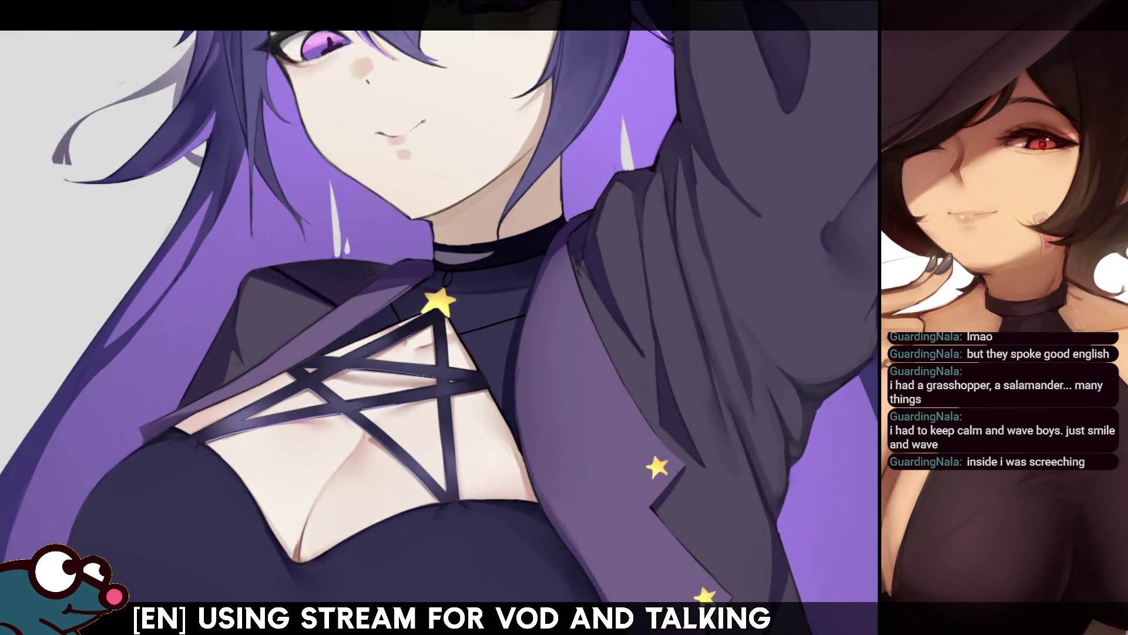
pyautogui.scroll(1, 438, 303)
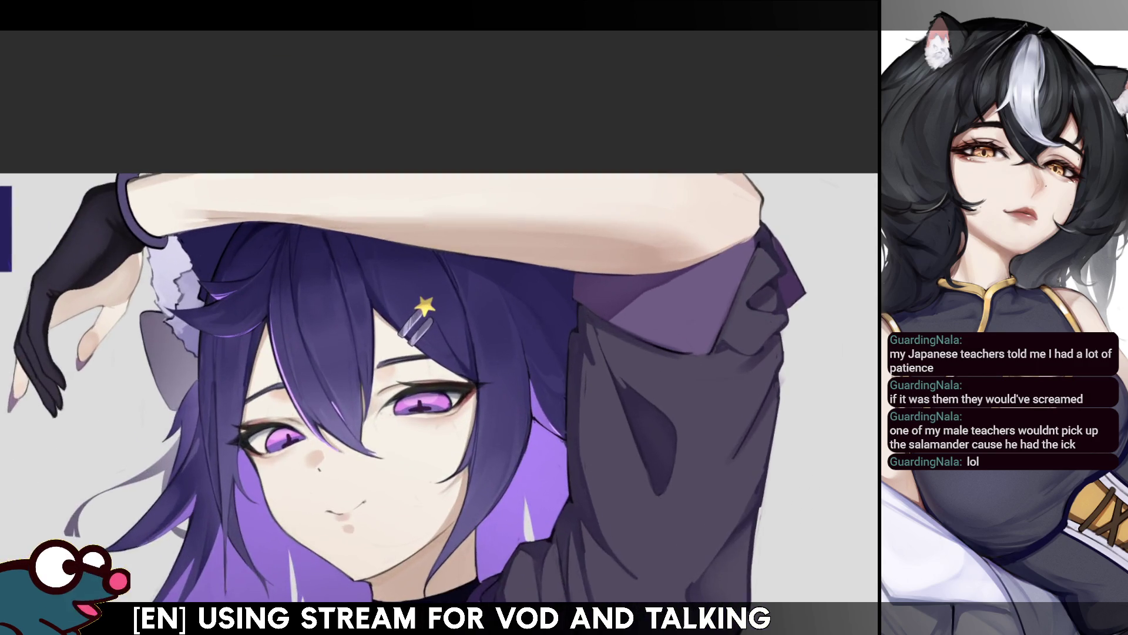
# Step: Mirror the canvas view with the H shortcut to check the face proportions
pyautogui.press('h')
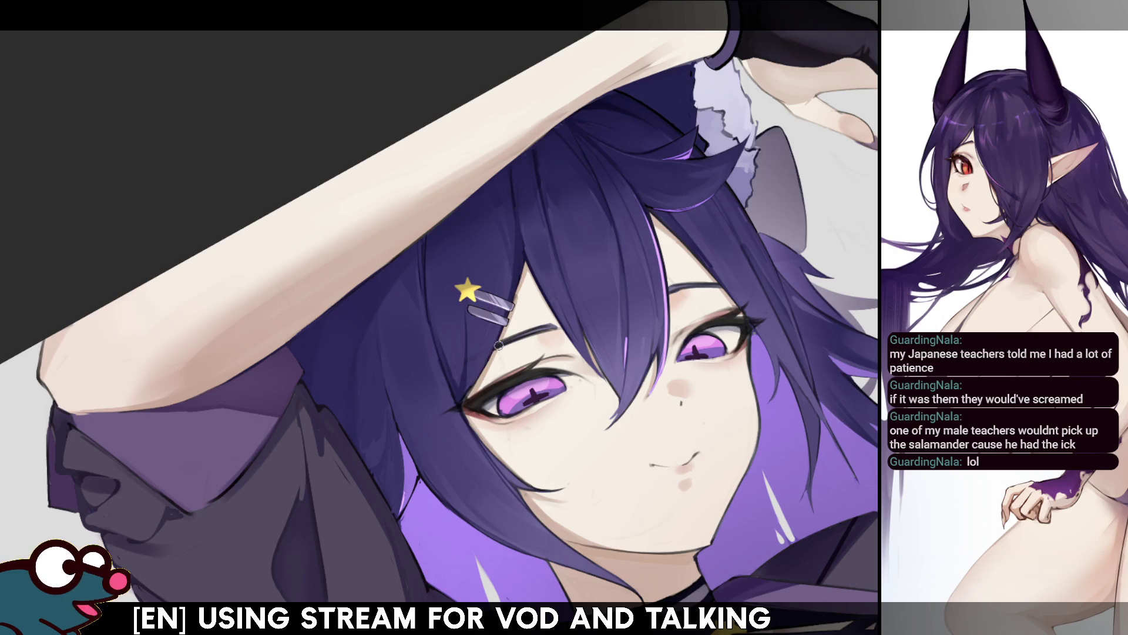
# Step: Un-mirror the canvas with the H shortcut
pyautogui.press('h')
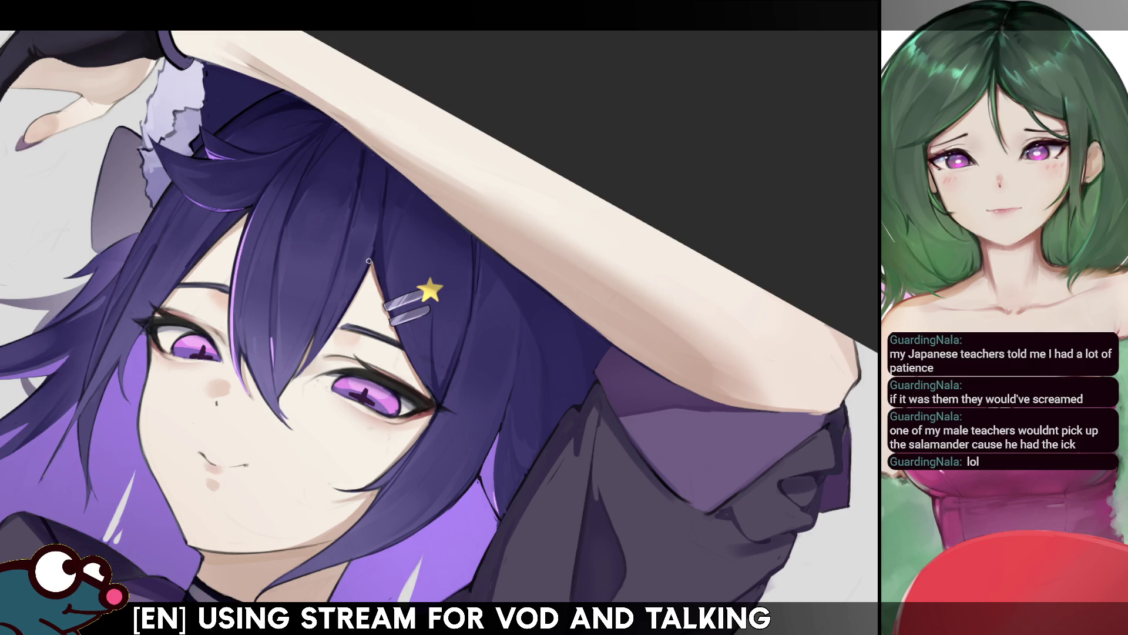
# Step: Draw a thin dark line down the hair strand beside her face in two strokes
pyautogui.moveTo(314, 336); pyautogui.dragTo(296, 371)
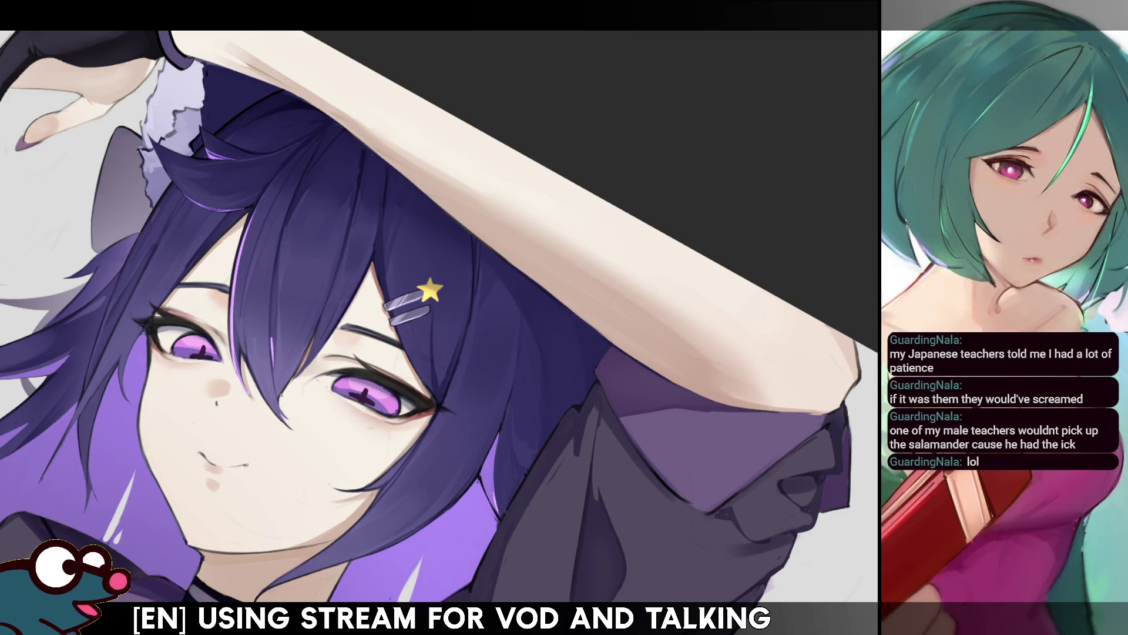
pyautogui.moveTo(292, 376); pyautogui.dragTo(280, 403)
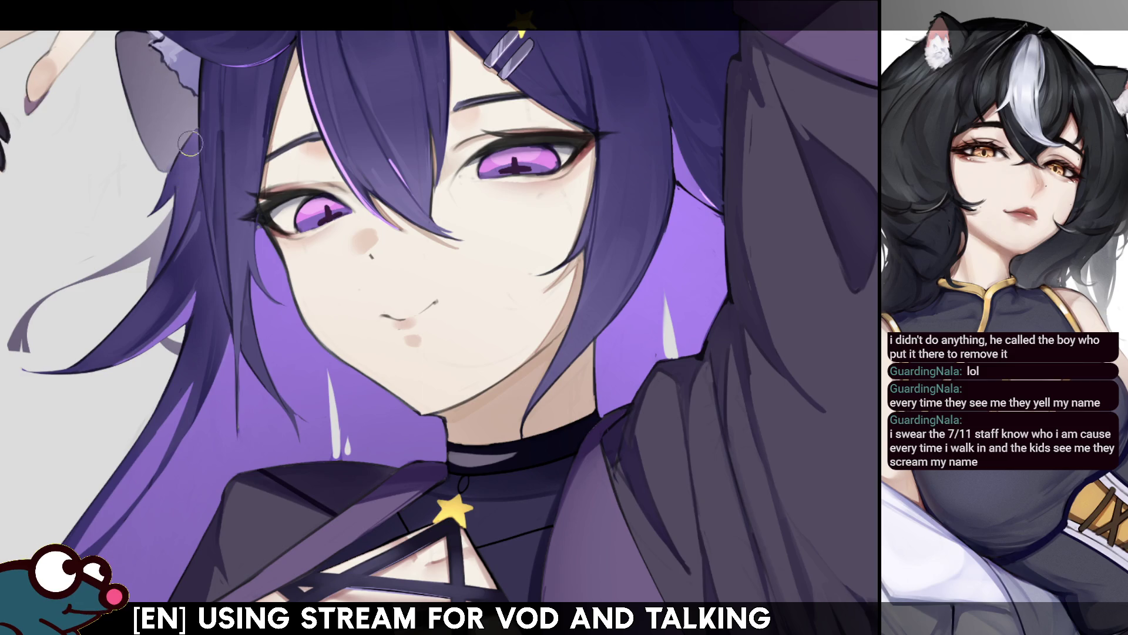
pyautogui.moveTo(829, 134); pyautogui.dragTo(699, 88)
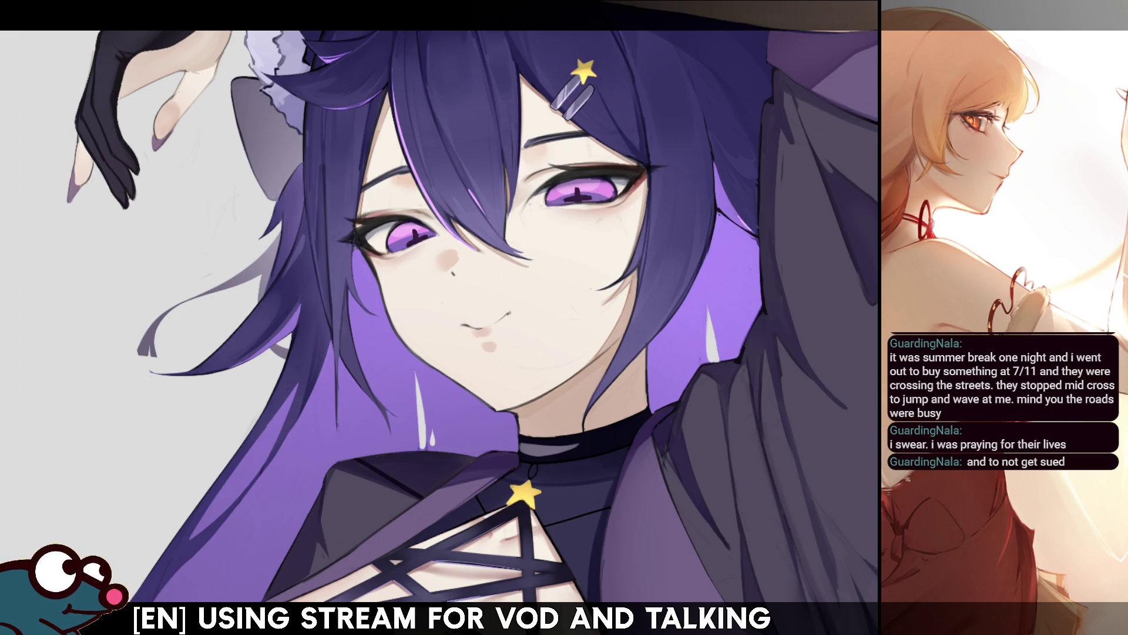
pyautogui.scroll(-3, 439, 317)
# Step: Zoom in and pan the view to the selected stomach area on the torso
pyautogui.scroll(-2, 439, 317)
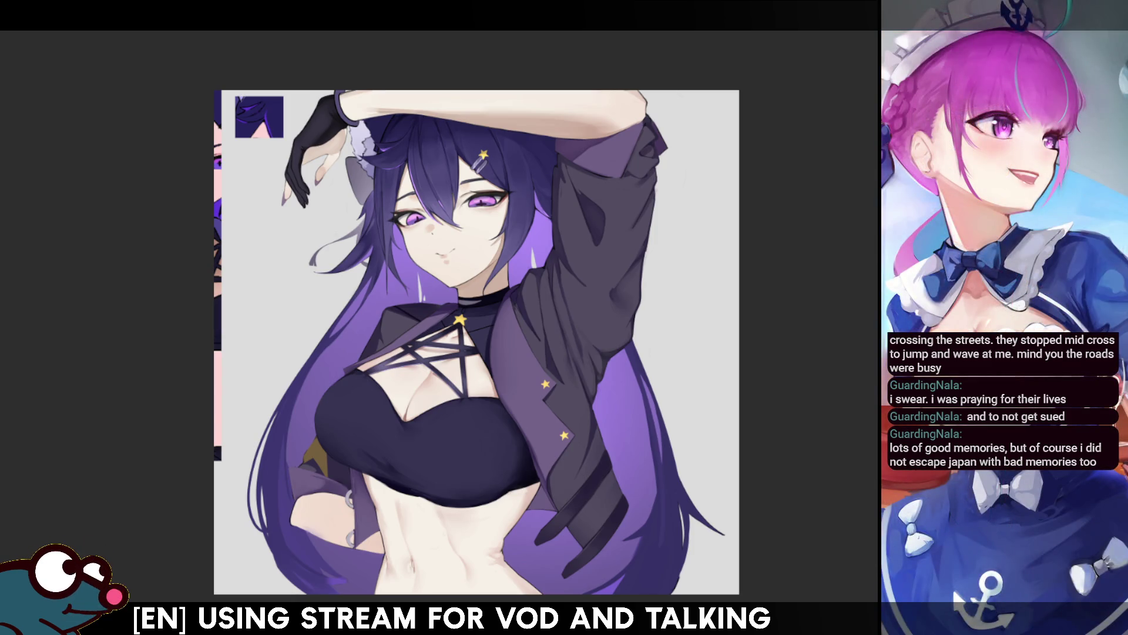
pyautogui.scroll(1, 476, 341)
pyautogui.scroll(-3, 476, 341)
pyautogui.scroll(4, 477, 341)
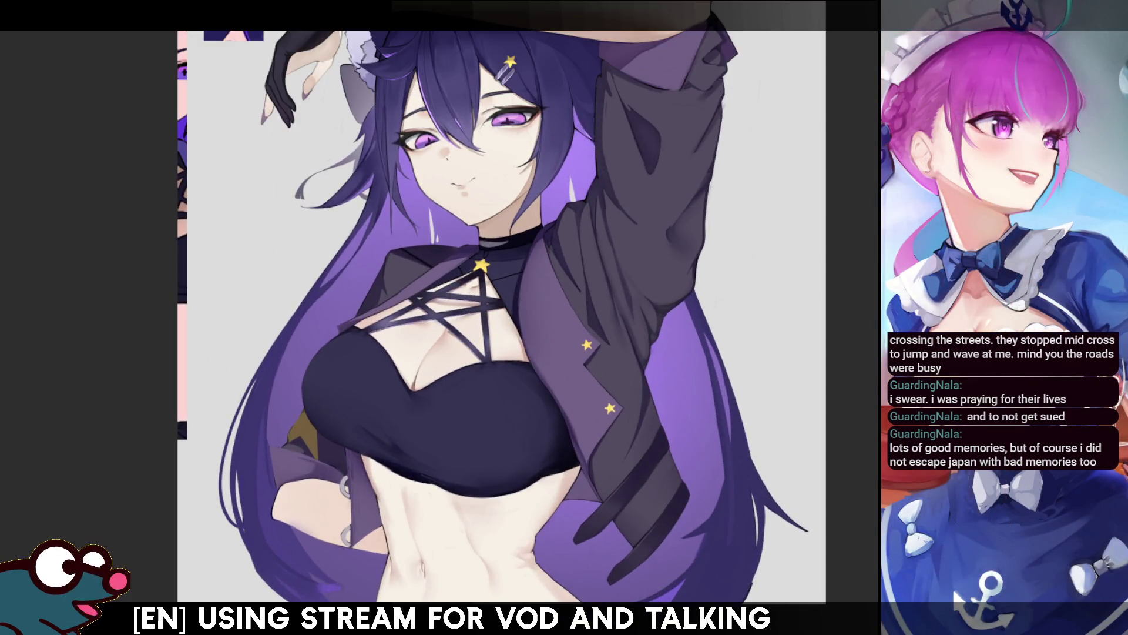
pyautogui.scroll(1, 476, 341)
pyautogui.scroll(-1, 396, 331)
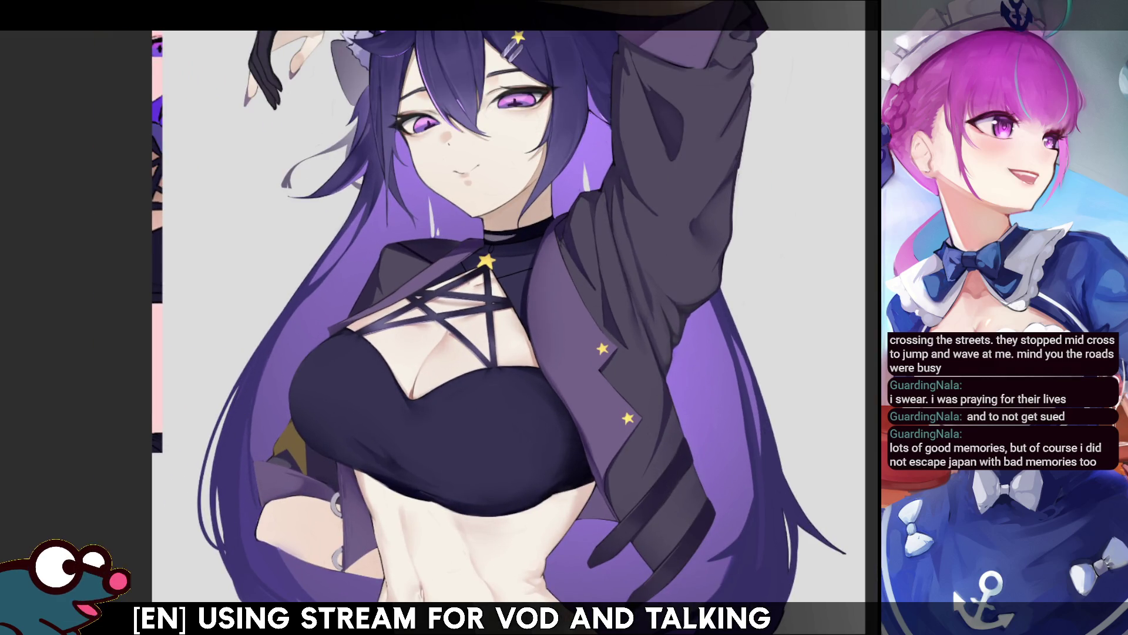
pyautogui.moveTo(855, 419); pyautogui.dragTo(792, 238)
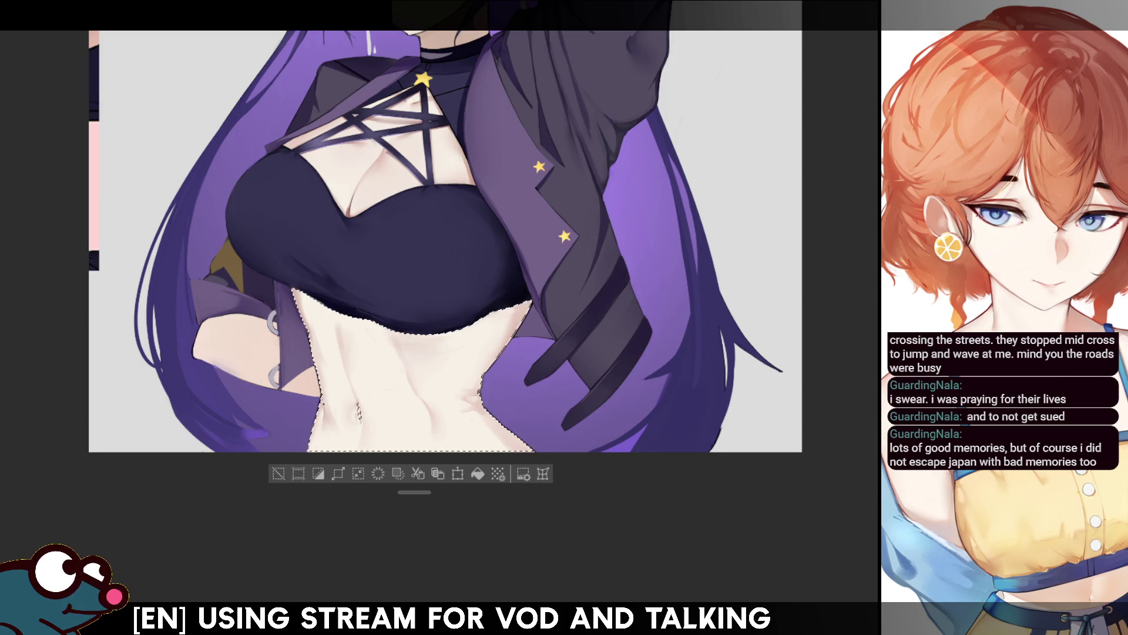
# Step: Deselect the stomach area and tilt the canvas to a comfortable painting angle
pyautogui.hotkey('ctrl', 'd')
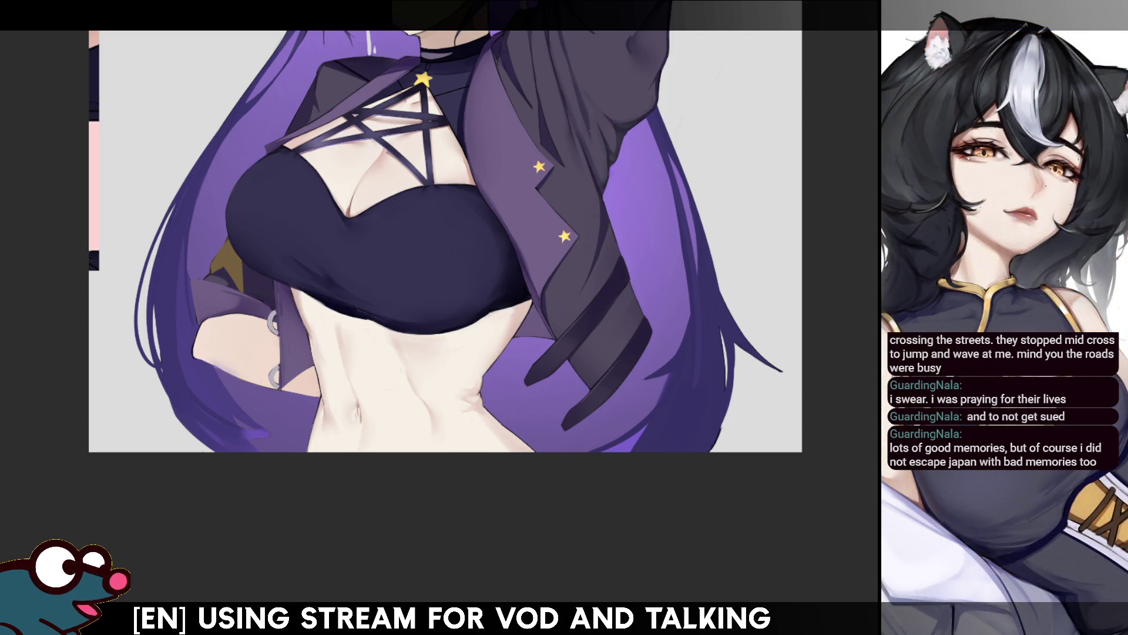
pyautogui.press('-')
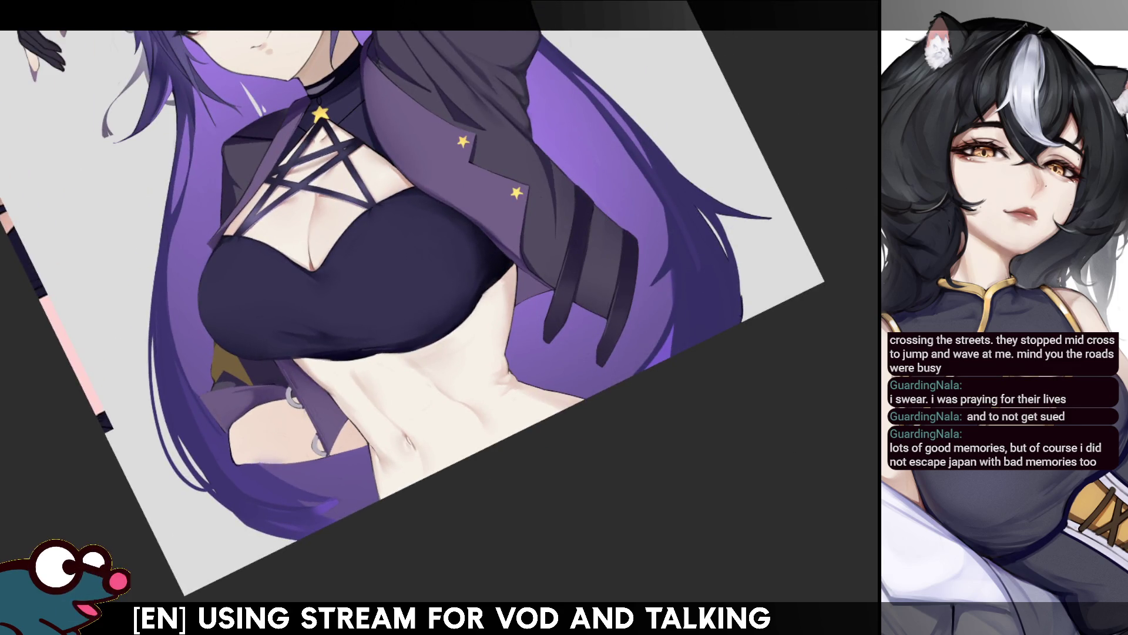
# Step: Resize the airbrush and paint a grey shadow band on the stomach under the crop top, undoing the retry stroke
pyautogui.press(']')
pyautogui.press(']')
pyautogui.press(']')
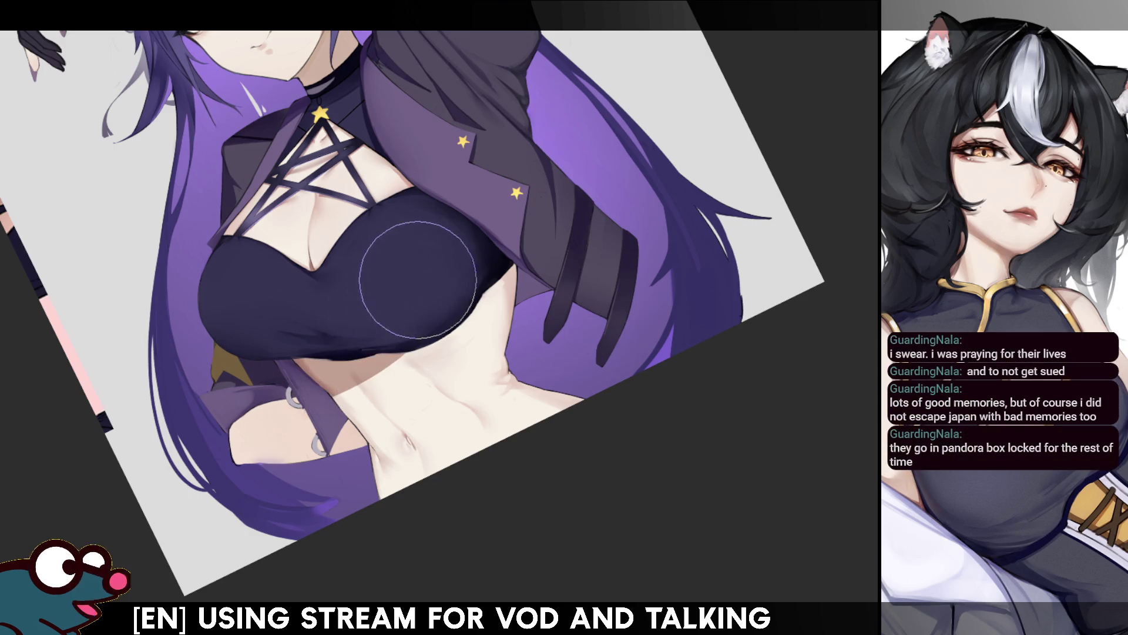
pyautogui.press('[')
pyautogui.press('[')
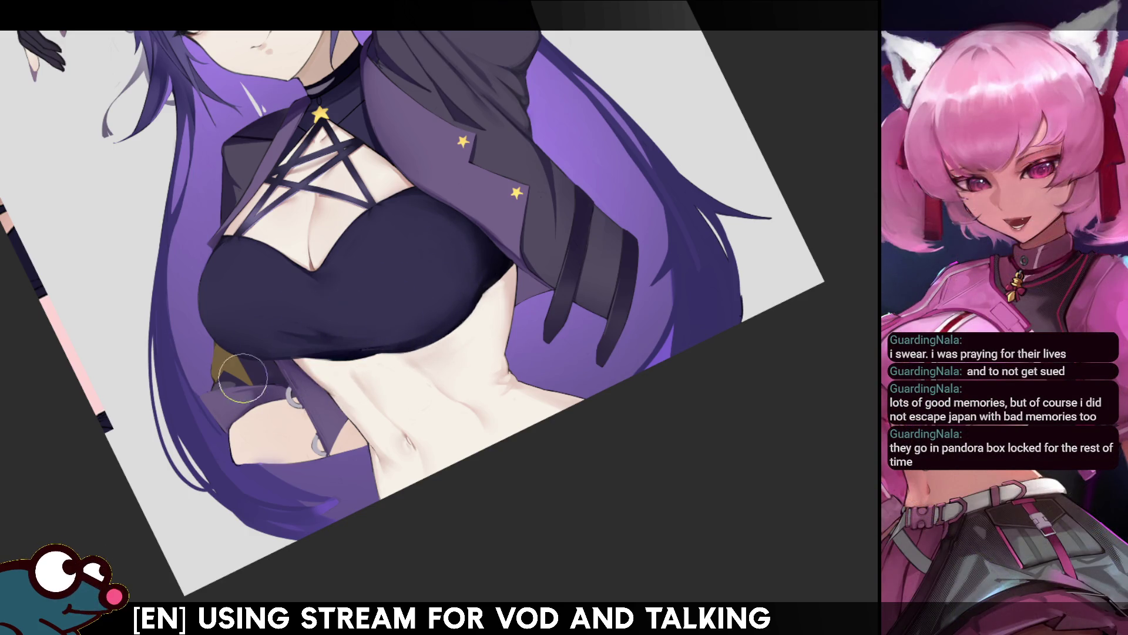
pyautogui.press('[')
pyautogui.press('[')
pyautogui.hotkey('ctrl', 'y')
pyautogui.moveTo(611, 170); pyautogui.dragTo(835, 100)
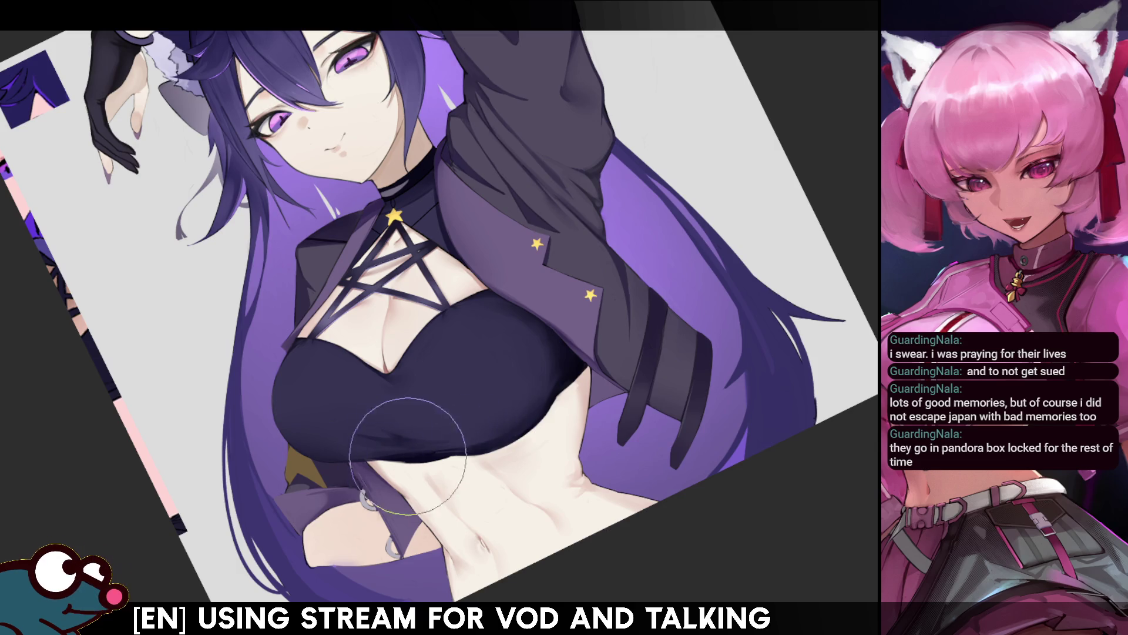
pyautogui.moveTo(399, 458); pyautogui.dragTo(538, 406)
pyautogui.hotkey('ctrl', 'z')
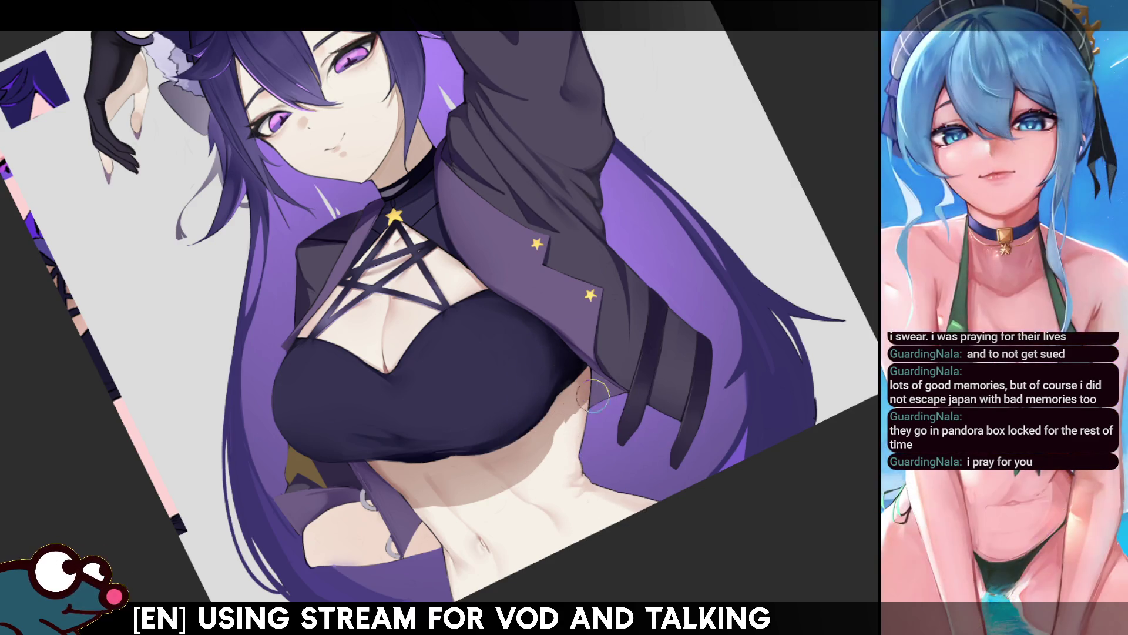
# Step: Toggle the mirrored view several times to check the torso, adjusting brush size between checks
pyautogui.press('m')
pyautogui.press('m')
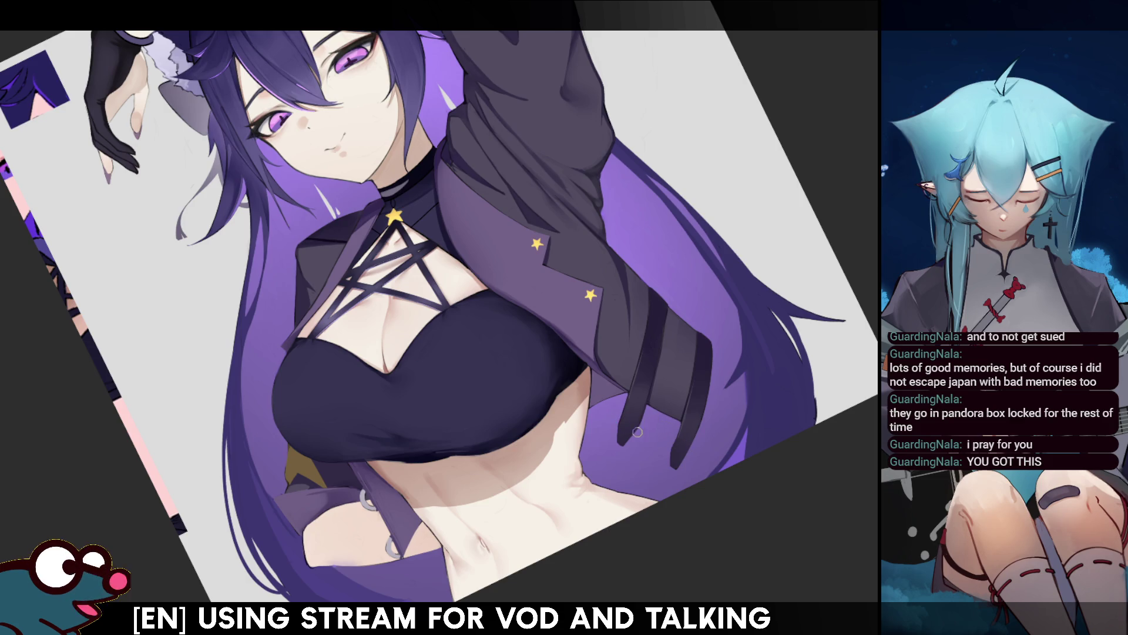
pyautogui.press(']')
pyautogui.press(']')
pyautogui.press(']')
pyautogui.press('m')
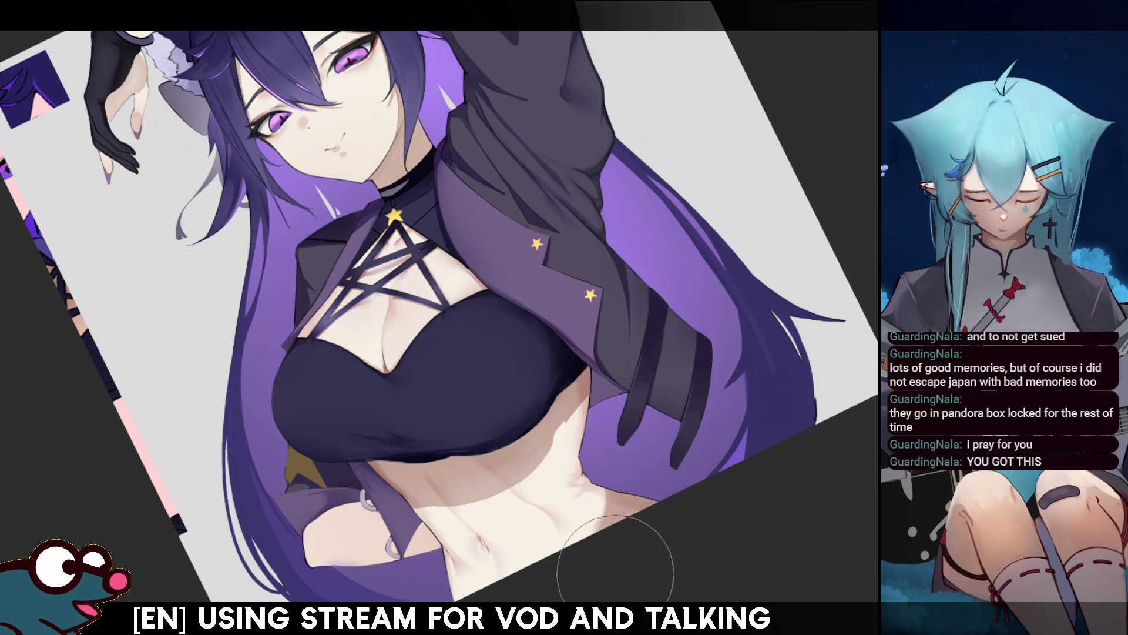
pyautogui.press('m')
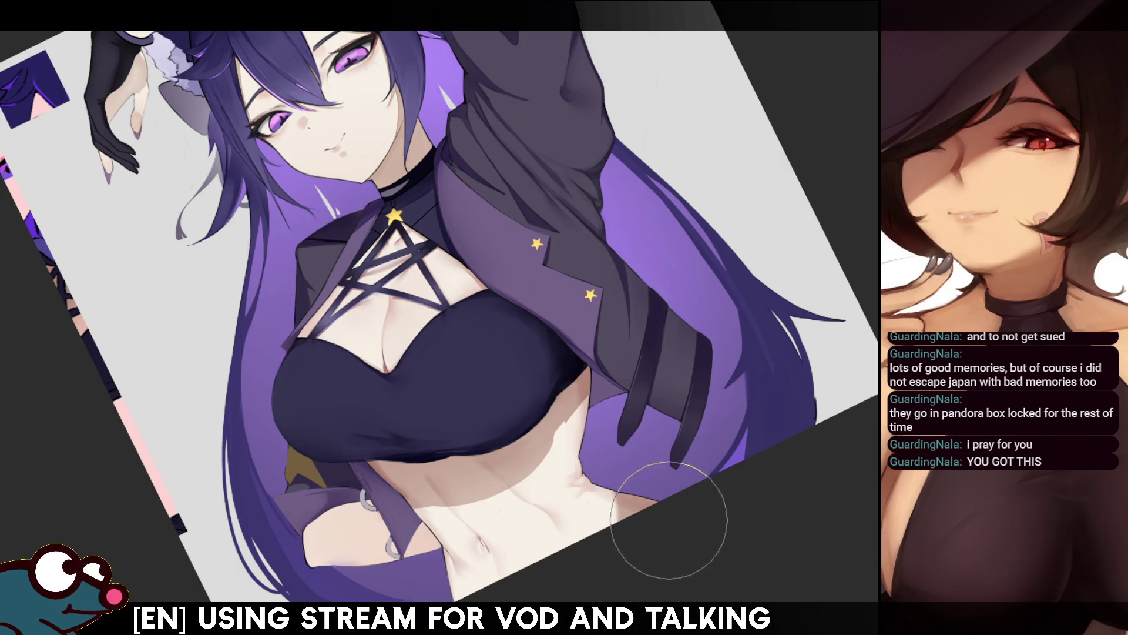
pyautogui.press('[')
pyautogui.press('[')
pyautogui.press('[')
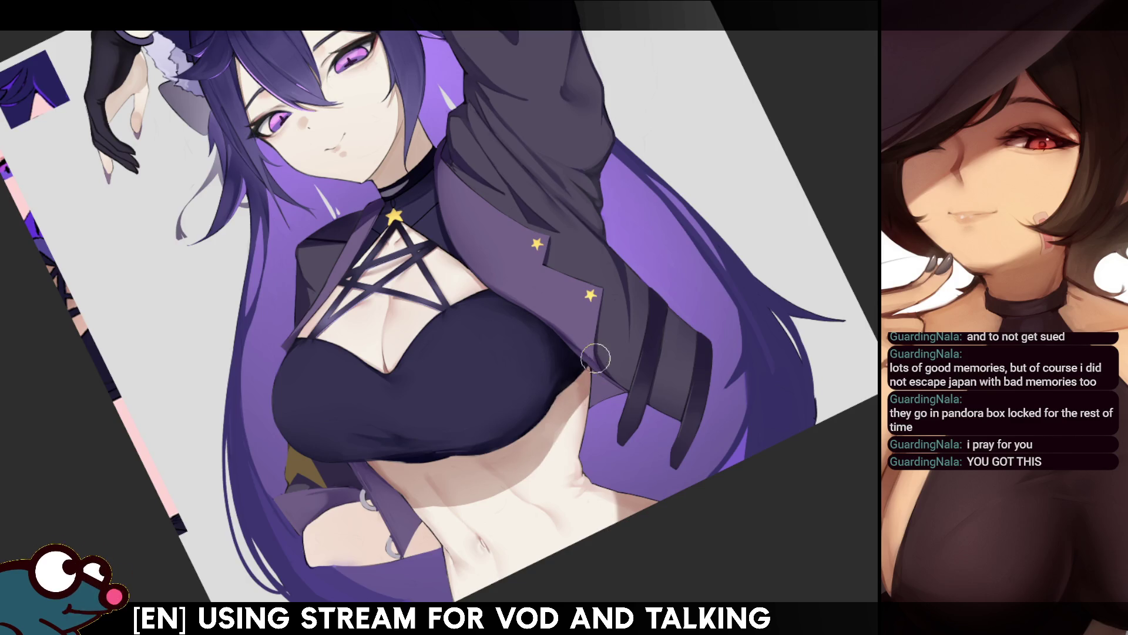
pyautogui.press('m')
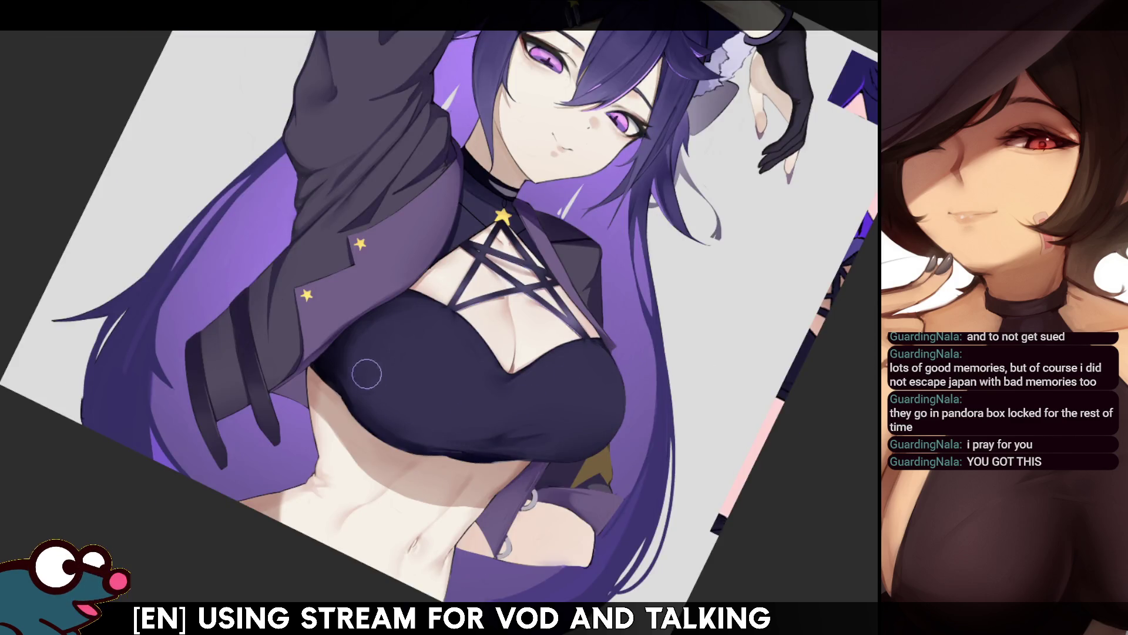
pyautogui.press(']')
pyautogui.press(']')
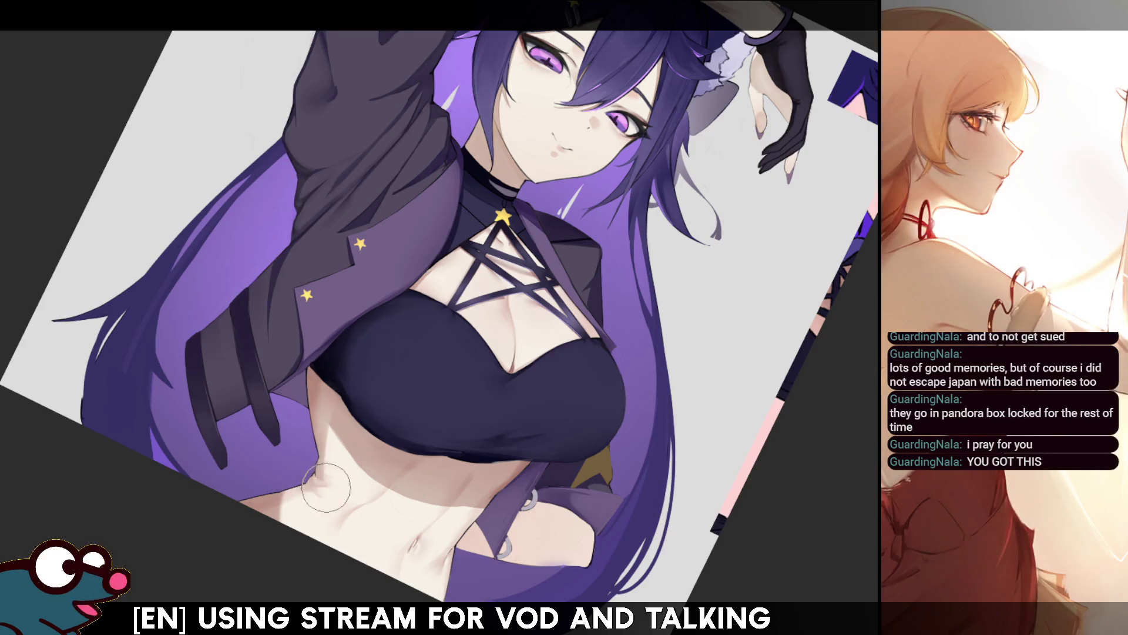
pyautogui.press('m')
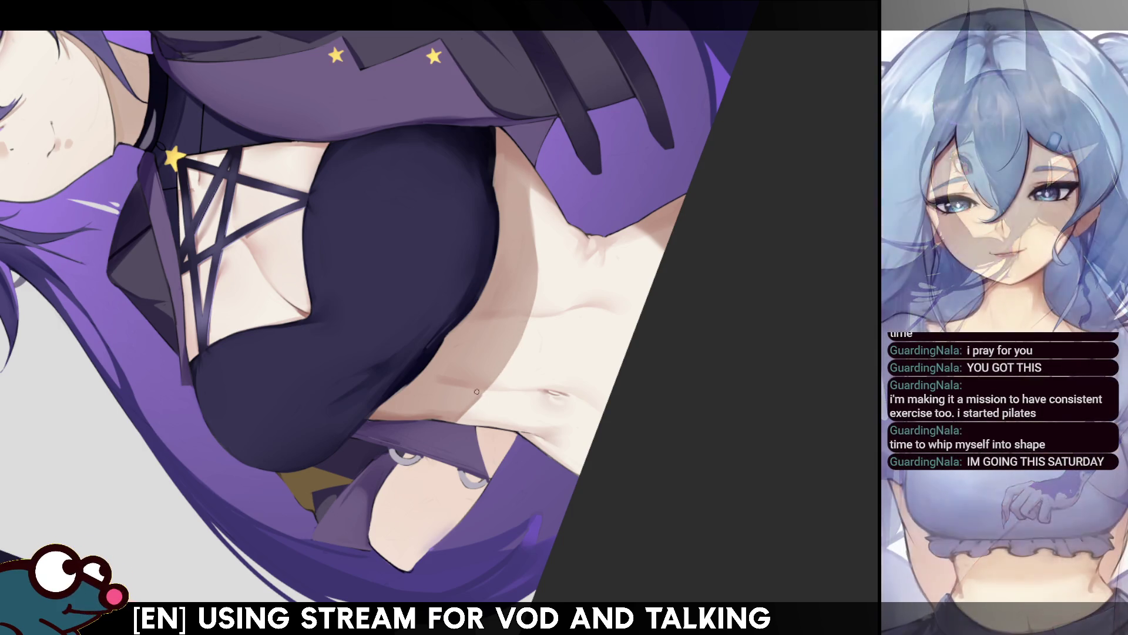
# Step: Brighten the abdomen skin shading, then enlarge the brush and check the view mirrored
pyautogui.moveTo(524, 297); pyautogui.dragTo(521, 345)
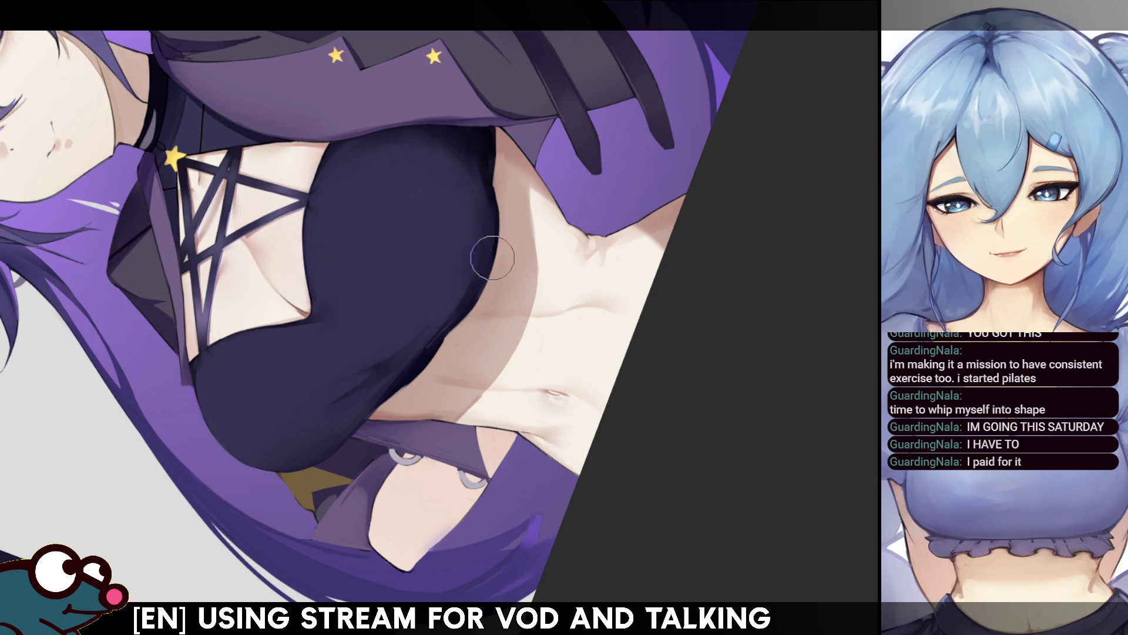
pyautogui.press(']')
pyautogui.press(']')
pyautogui.press(']')
pyautogui.press(']')
pyautogui.press(']')
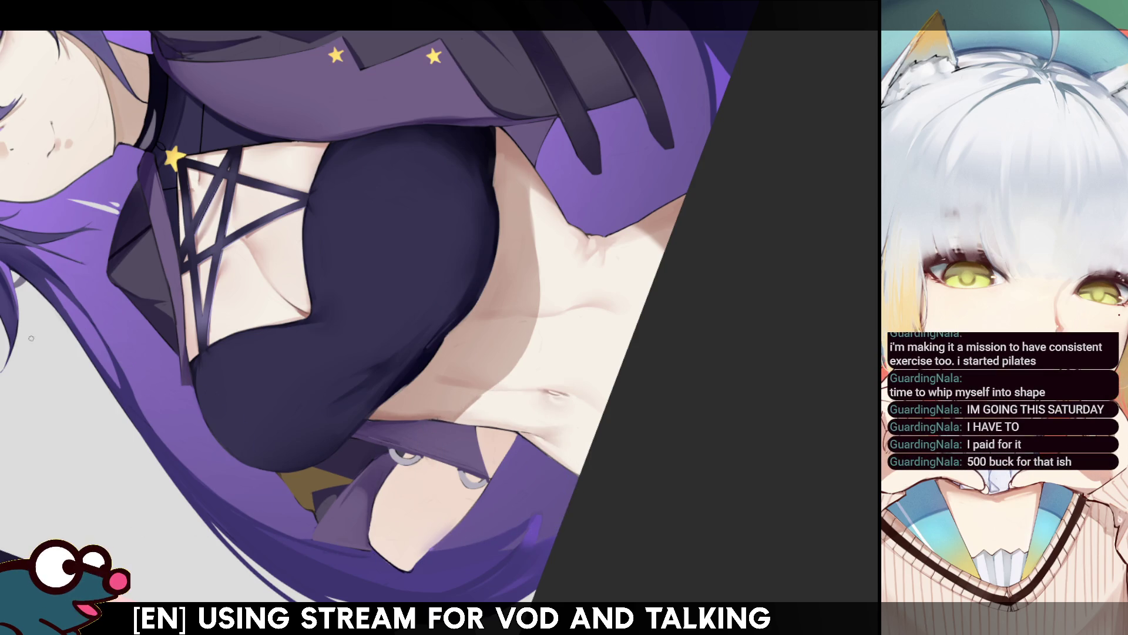
pyautogui.press('5')
pyautogui.press('m')
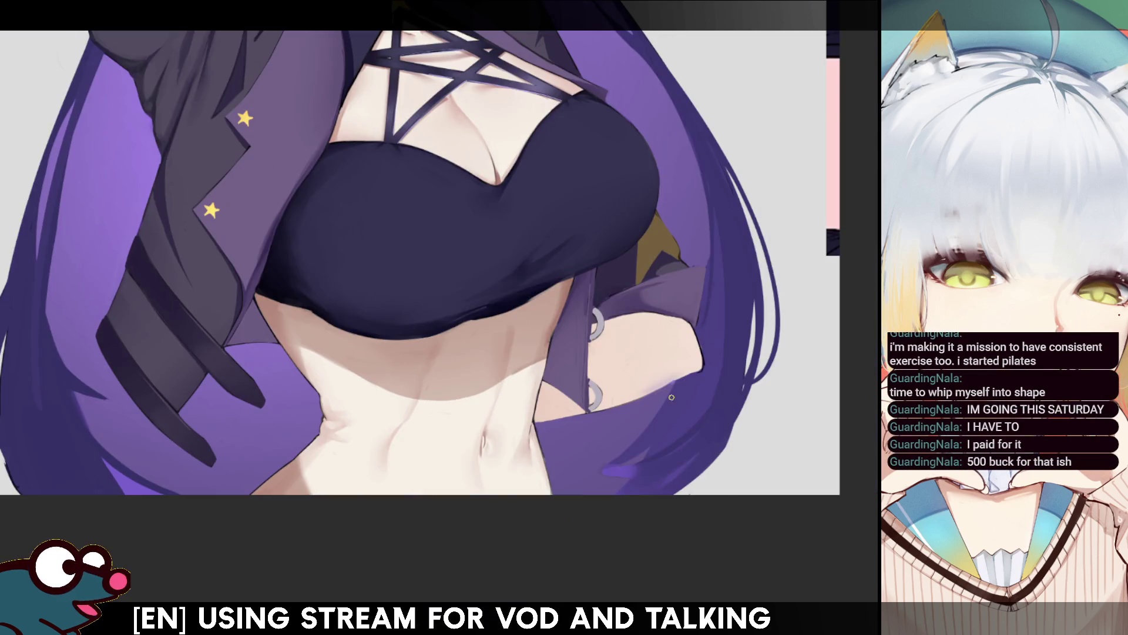
pyautogui.press(']')
pyautogui.press('m')
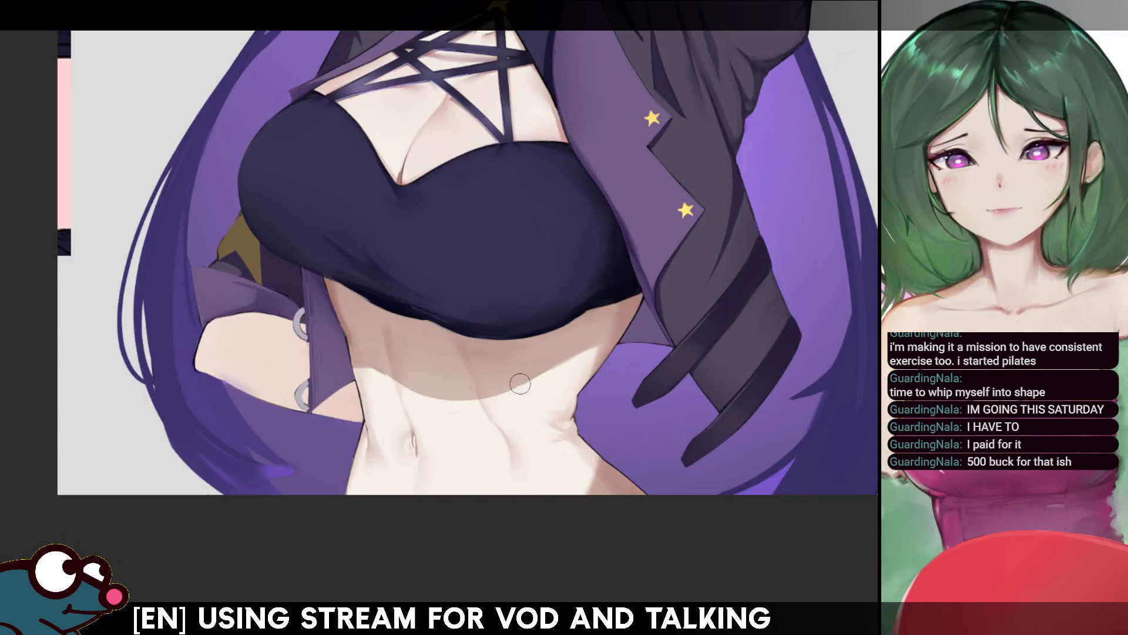
pyautogui.press(']')
pyautogui.press(']')
pyautogui.press(']')
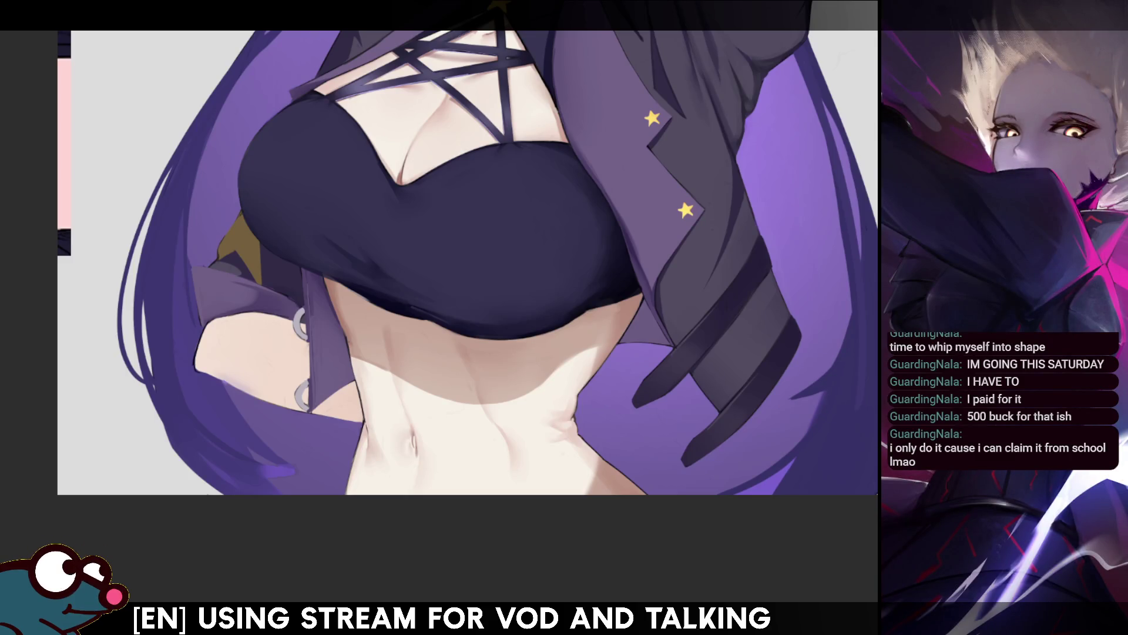
# Step: Smooth the belly shading with a larger soft brush and blend it up toward the ribs
pyautogui.moveTo(470, 294); pyautogui.dragTo(529, 415)
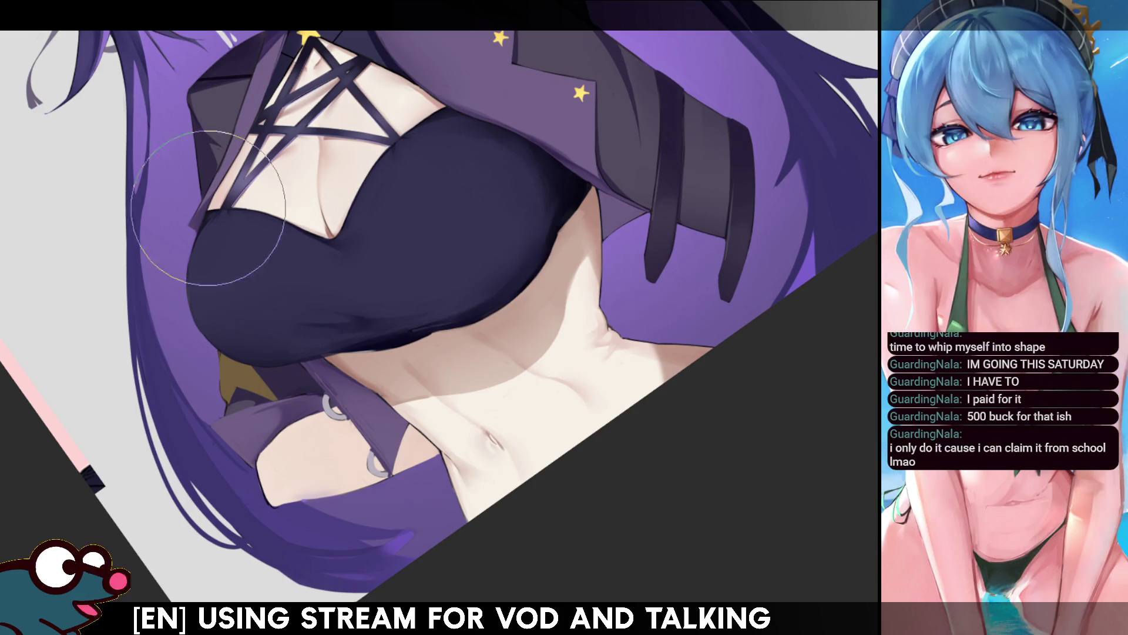
pyautogui.press(']')
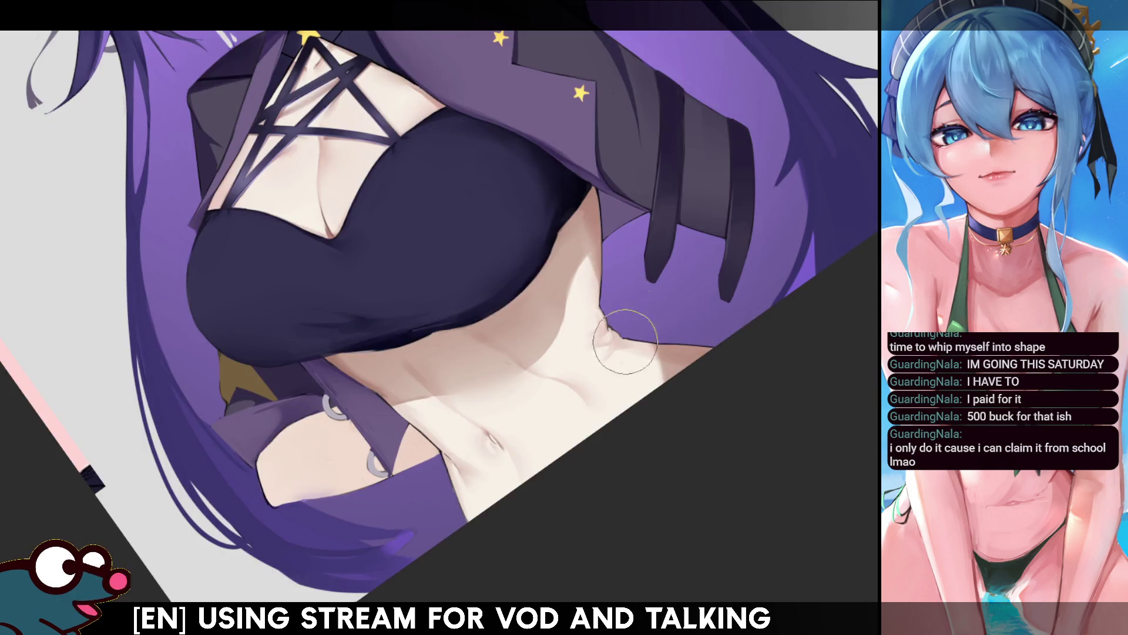
pyautogui.moveTo(529, 376)
pyautogui.mouseDown()
pyautogui.moveTo(447, 400)
pyautogui.moveTo(564, 335)
pyautogui.mouseUp()
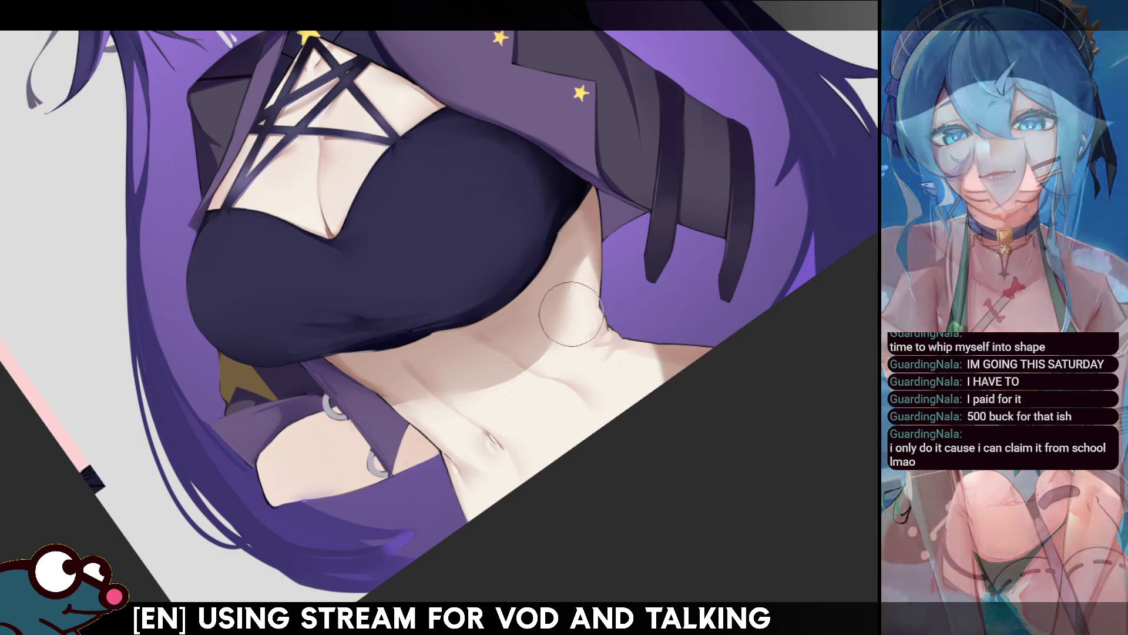
pyautogui.press('h')
pyautogui.press('h')
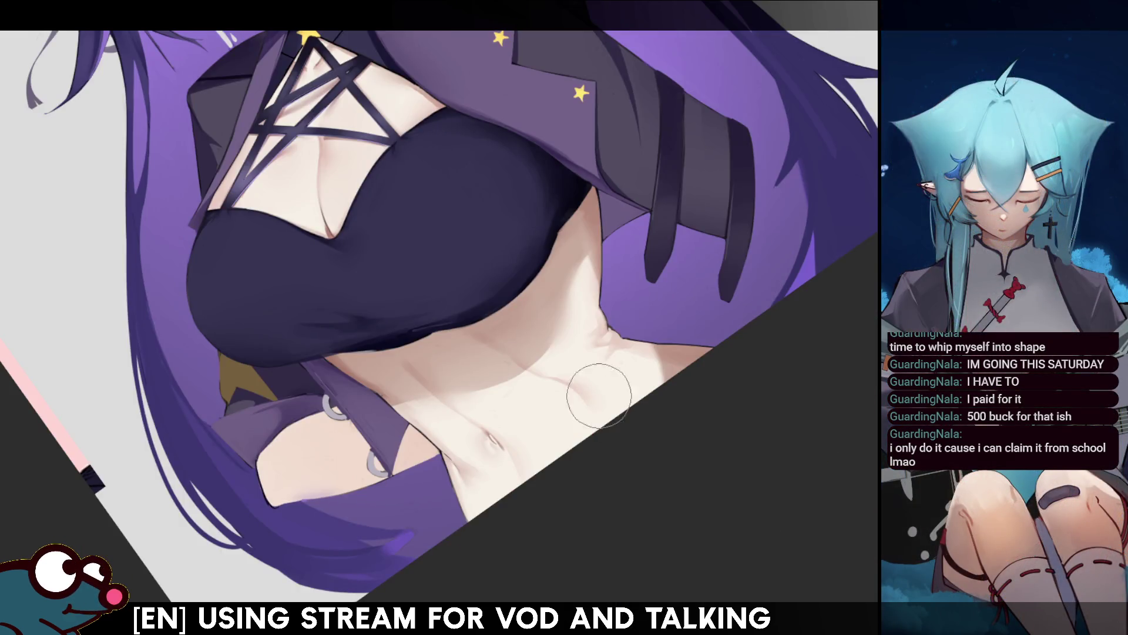
pyautogui.moveTo(570, 371); pyautogui.dragTo(599, 330)
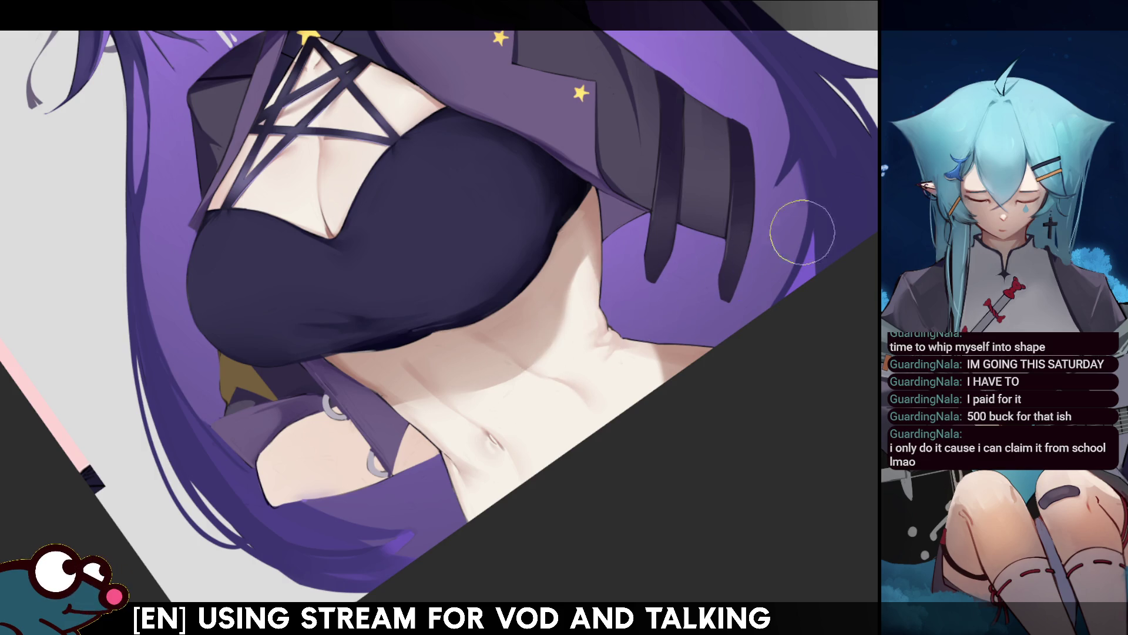
pyautogui.scroll(-3, 764, 264)
pyautogui.scroll(3, 752, 306)
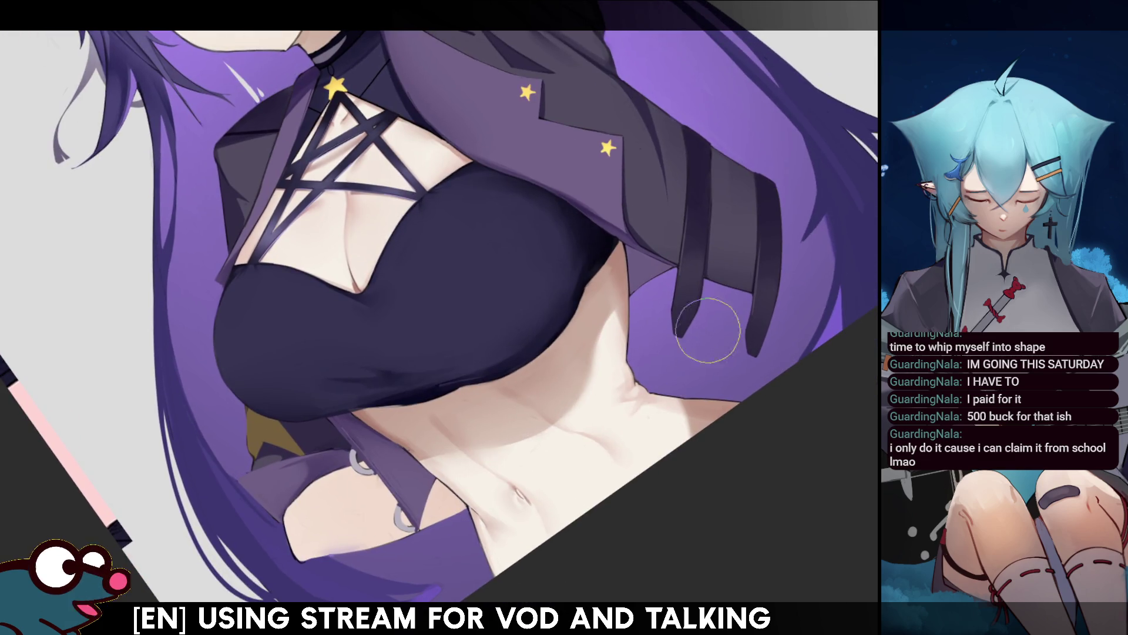
# Step: Rotate, mirror and level the canvas view to review the abdomen shading
pyautogui.press('m')
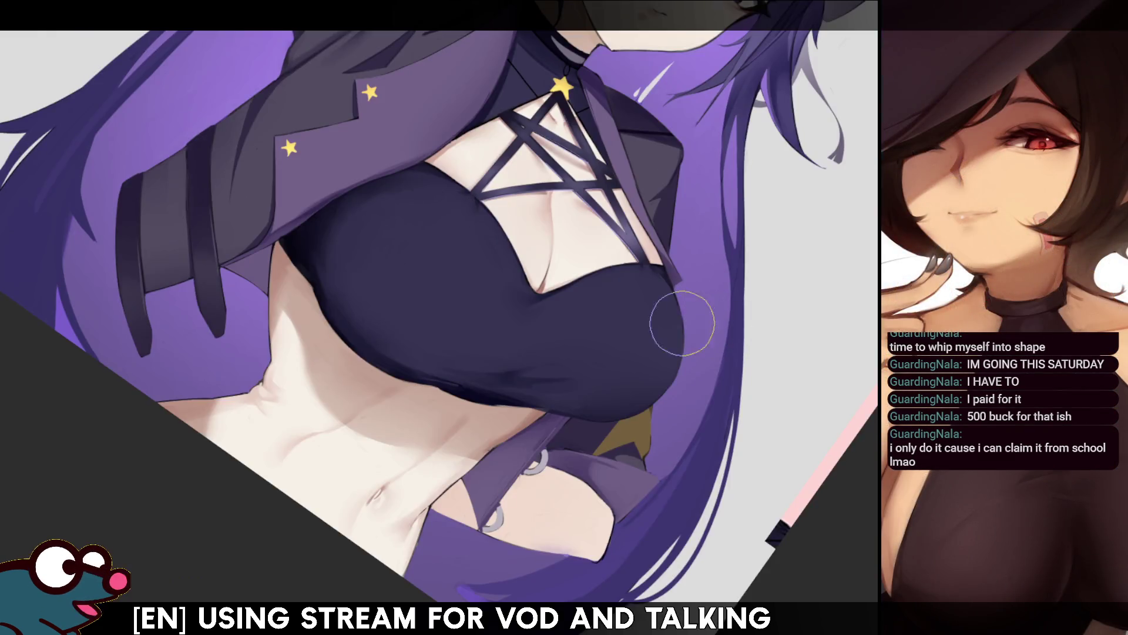
pyautogui.press('r')
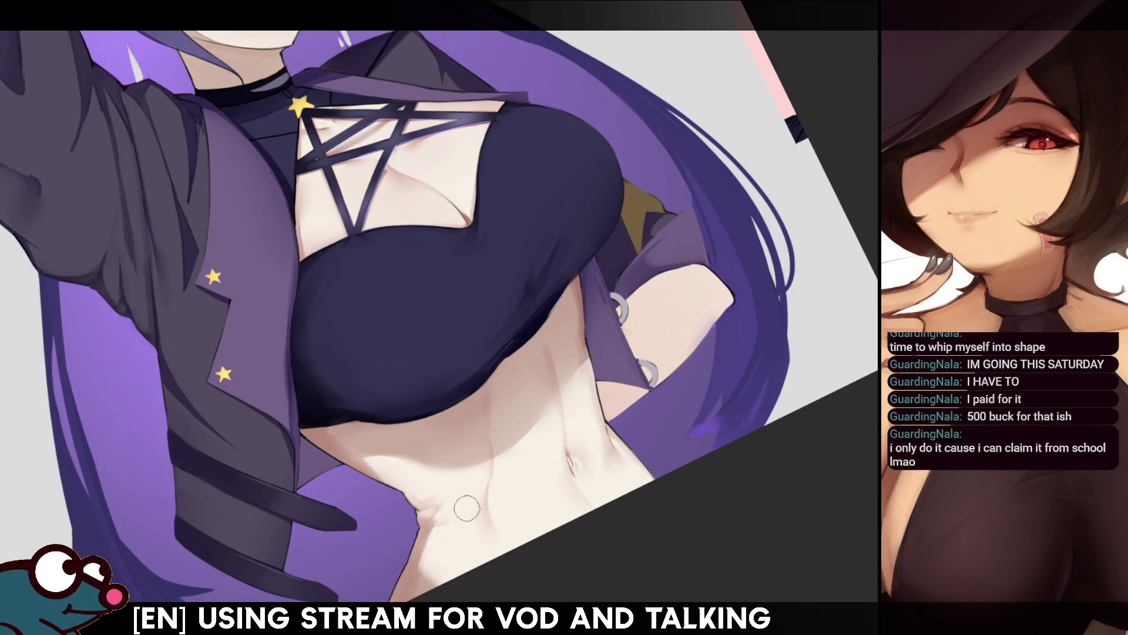
pyautogui.press('m')
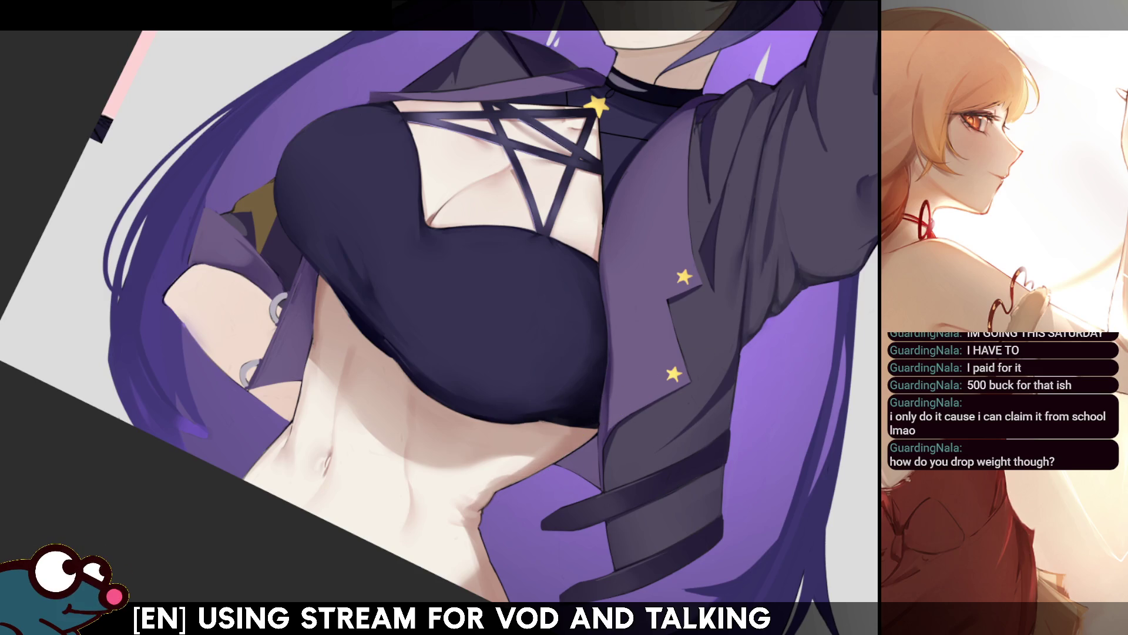
pyautogui.scroll(-5, 439, 317)
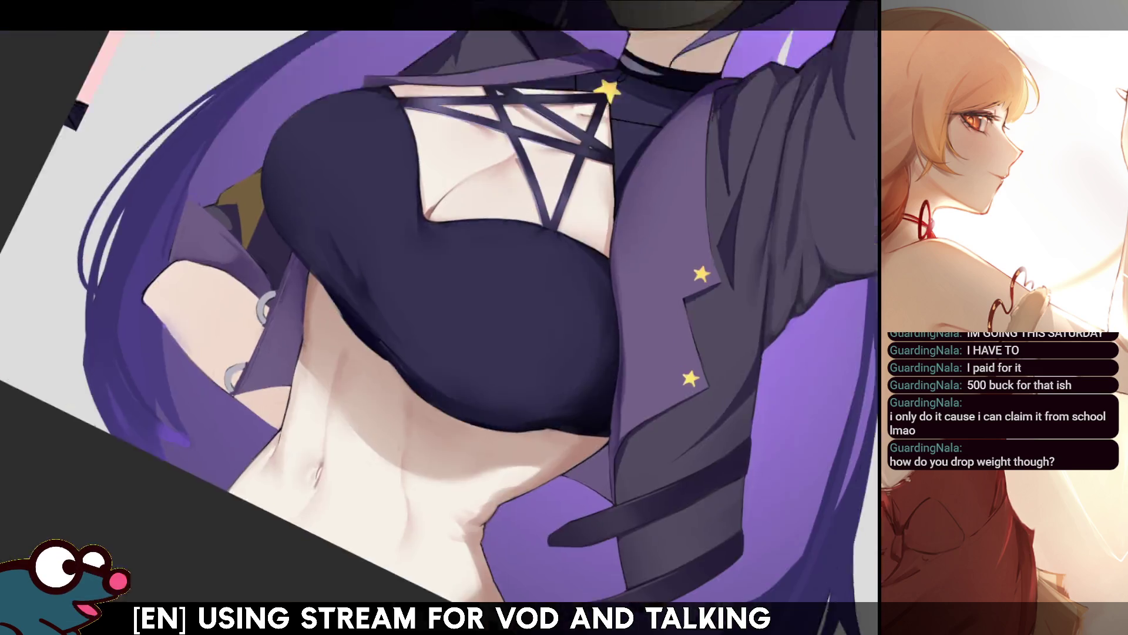
pyautogui.scroll(2, 441, 317)
pyautogui.press('-')
pyautogui.press('-')
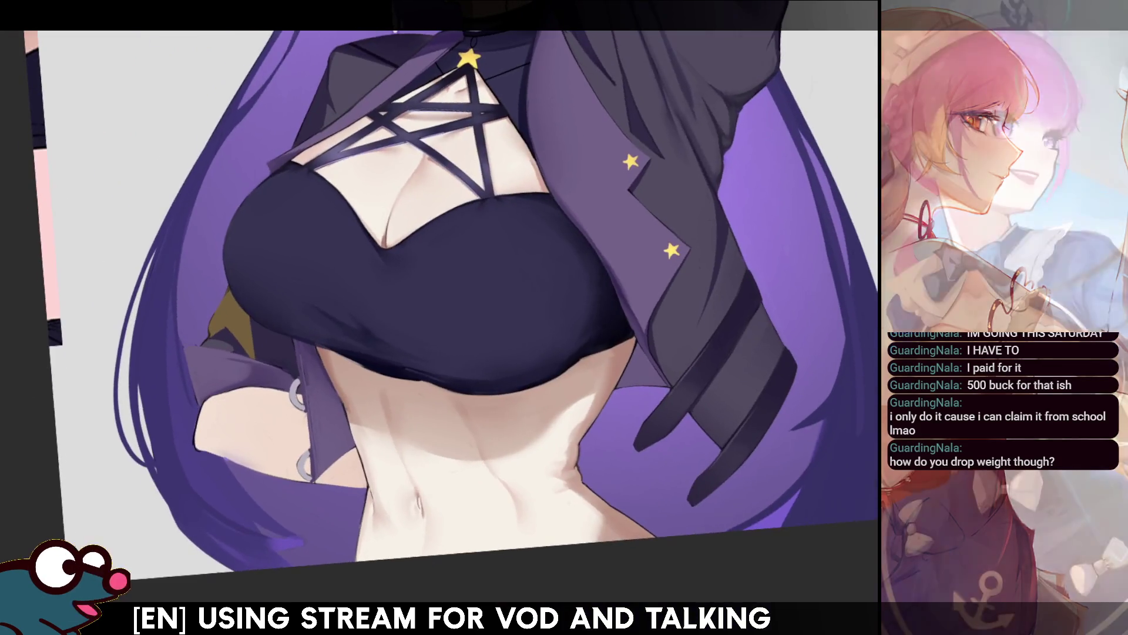
pyautogui.scroll(2, 439, 317)
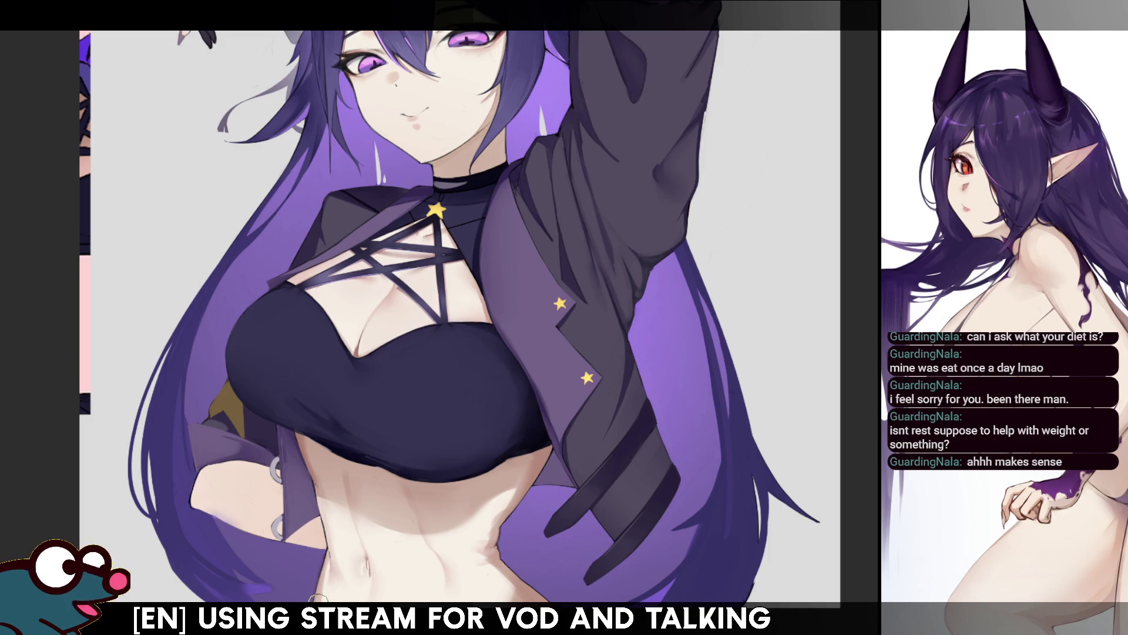
pyautogui.press('h')
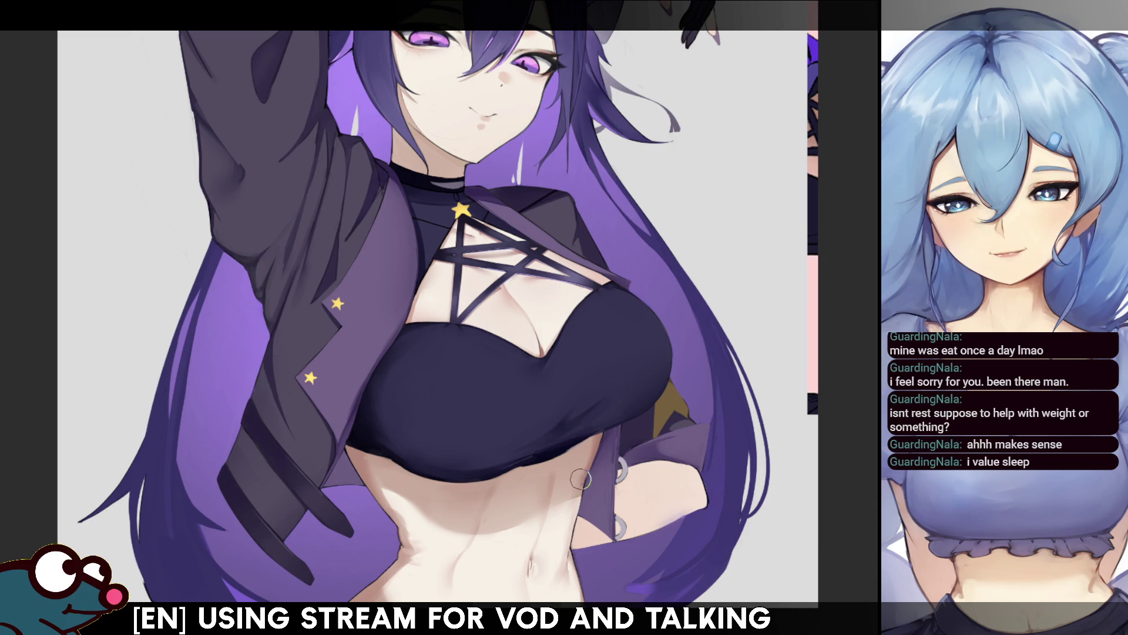
pyautogui.press('h')
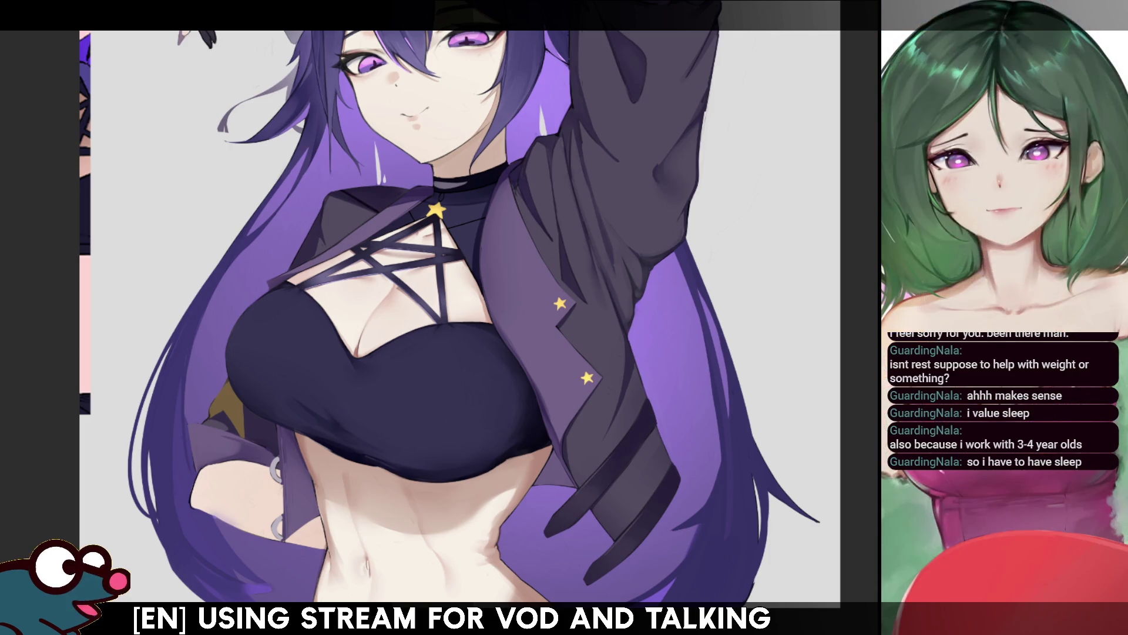
pyautogui.moveTo(342, 481); pyautogui.dragTo(369, 546)
pyautogui.hotkey('ctrl', 'd')
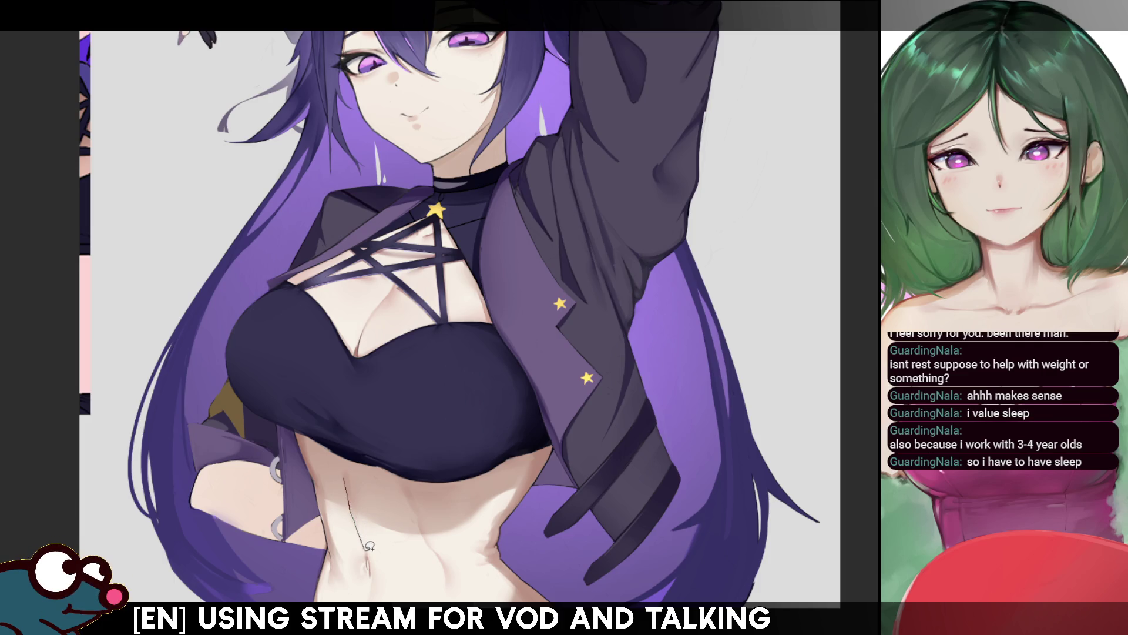
pyautogui.moveTo(369, 546); pyautogui.dragTo(404, 566)
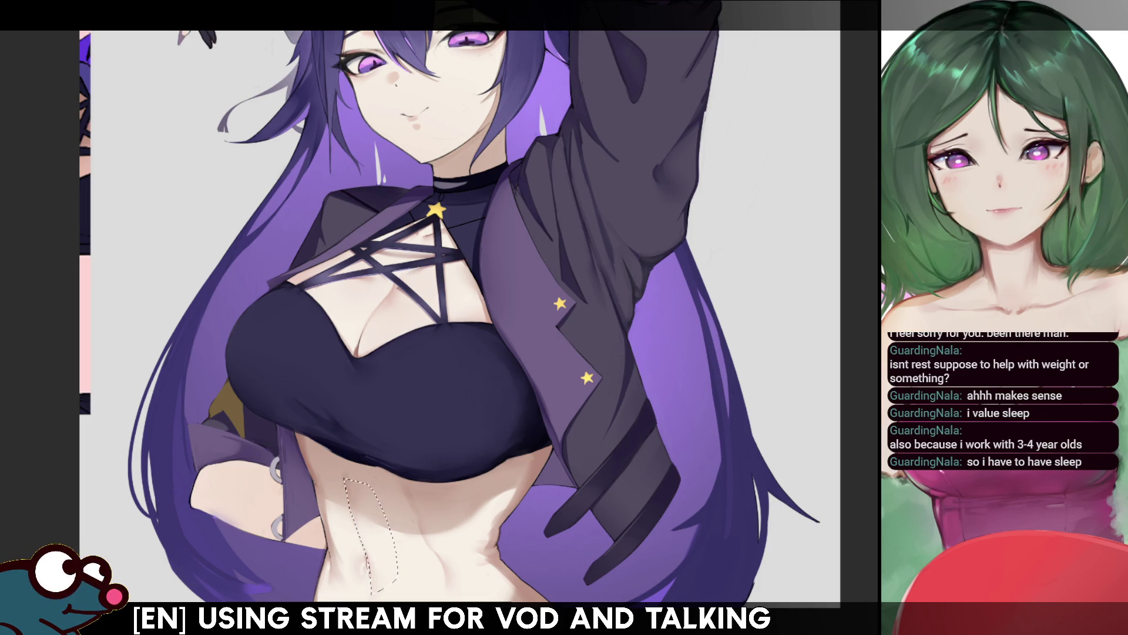
pyautogui.press('h')
pyautogui.moveTo(562, 500); pyautogui.dragTo(564, 499)
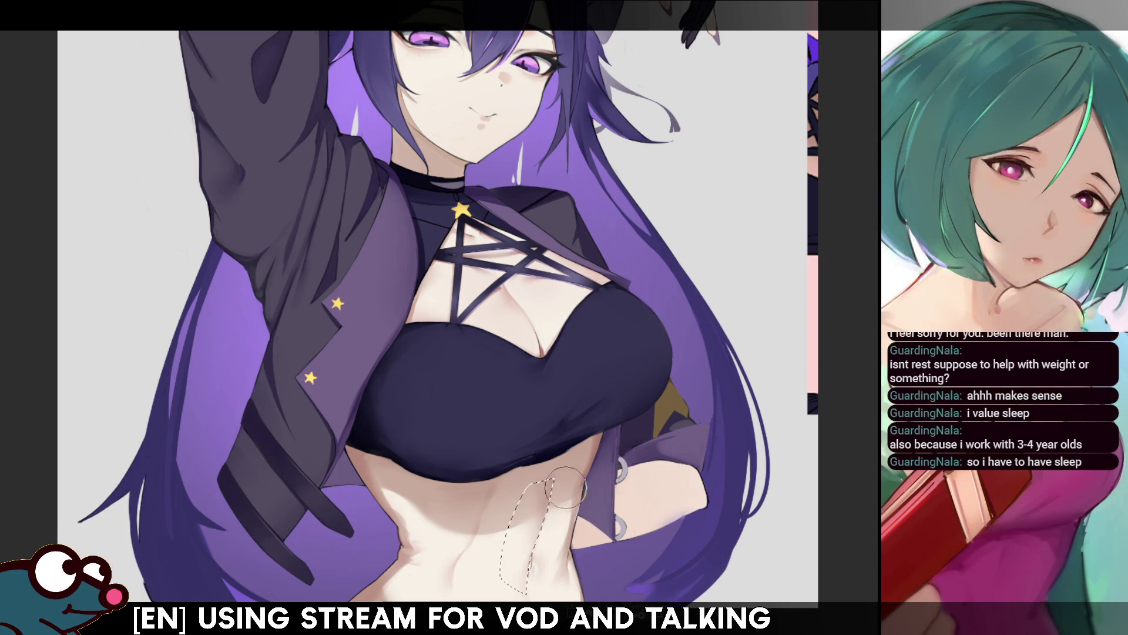
pyautogui.press('h')
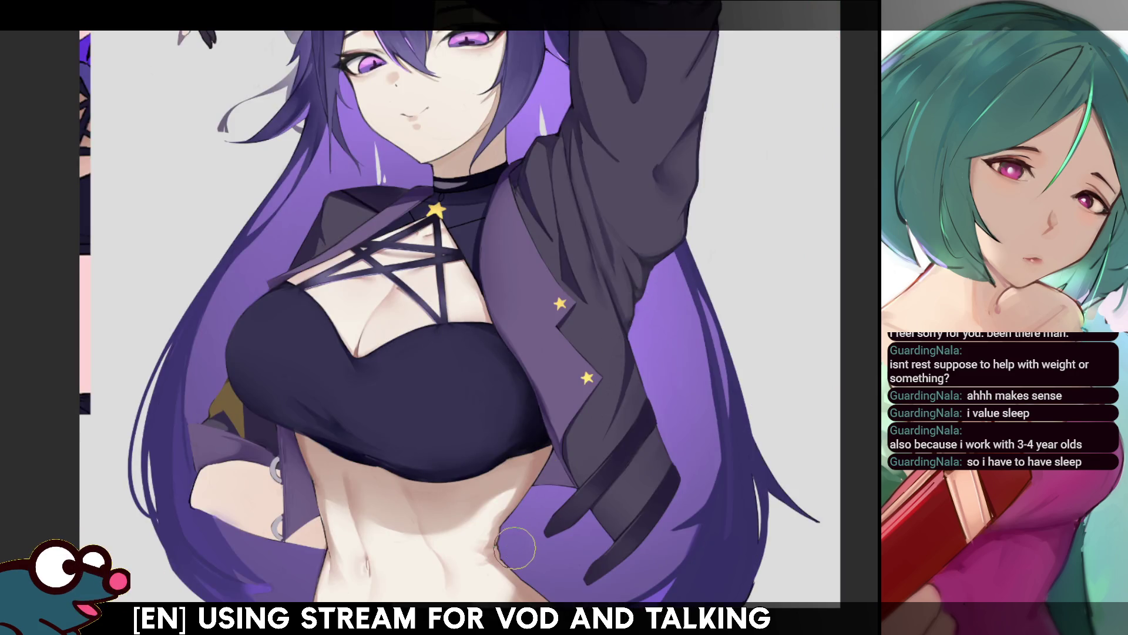
pyautogui.press(']')
pyautogui.press(']')
pyautogui.press(']')
pyautogui.press('[')
pyautogui.press('[')
pyautogui.press('[')
pyautogui.press('[')
pyautogui.press('[')
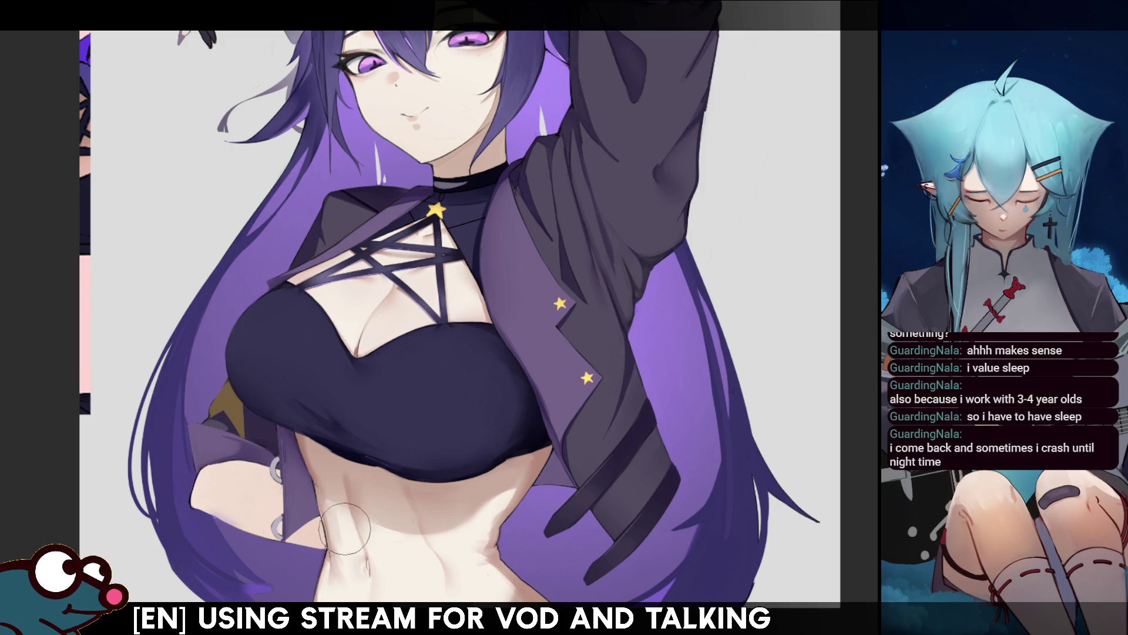
pyautogui.press('h')
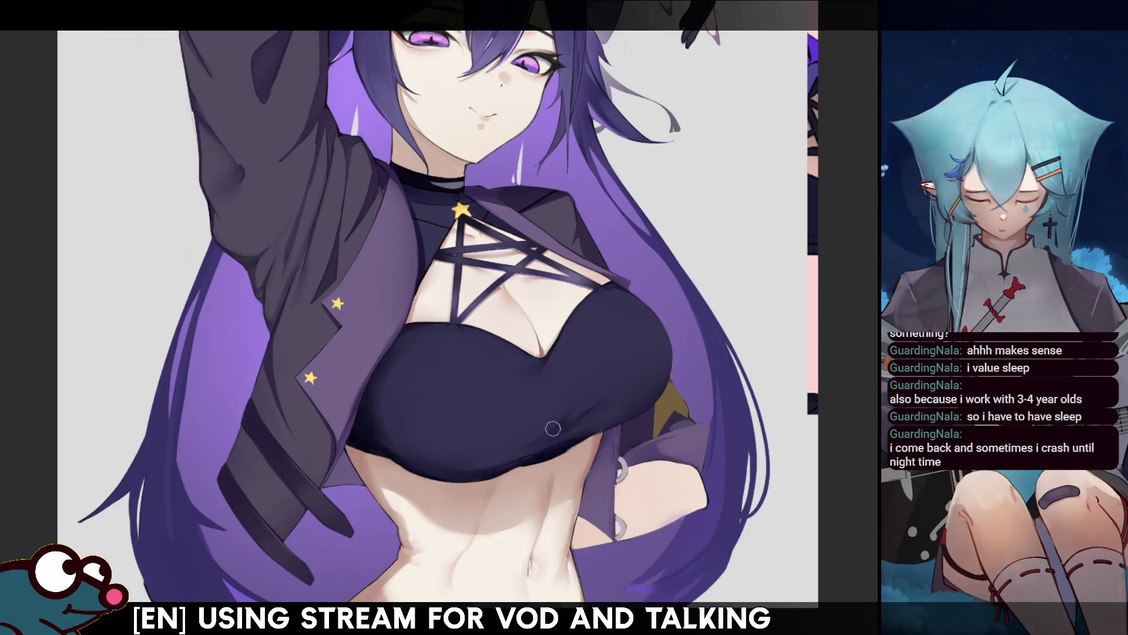
pyautogui.press('h')
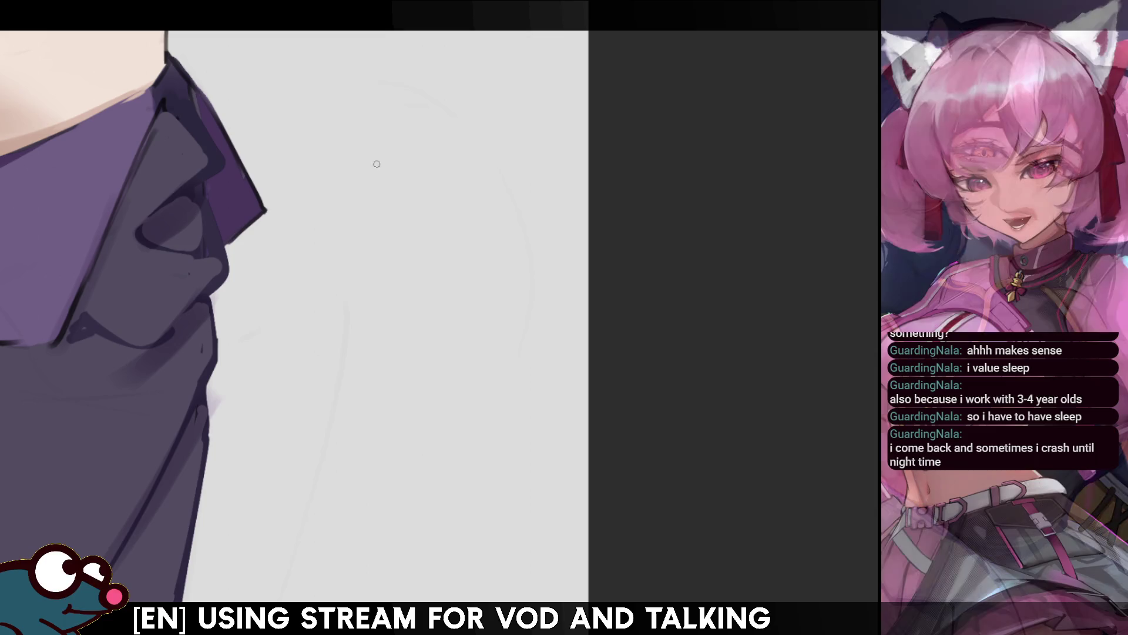
# Step: Handwrite the days Mon, Tues, Wed, Thur, Fri, Sat, Sun down the grey background
pyautogui.moveTo(369, 206)
pyautogui.mouseDown()
pyautogui.moveTo(374, 189)
pyautogui.moveTo(424, 200)
pyautogui.mouseUp()
pyautogui.moveTo(376, 241)
pyautogui.mouseDown()
pyautogui.moveTo(382, 277)
pyautogui.moveTo(395, 234)
pyautogui.mouseUp()
pyautogui.moveTo(393, 258); pyautogui.dragTo(423, 261)
pyautogui.moveTo(434, 247); pyautogui.dragTo(419, 274)
pyautogui.moveTo(369, 305); pyautogui.dragTo(418, 322)
pyautogui.moveTo(429, 307)
pyautogui.mouseDown()
pyautogui.moveTo(423, 317)
pyautogui.moveTo(439, 322)
pyautogui.mouseUp()
pyautogui.moveTo(377, 363); pyautogui.dragTo(381, 400)
pyautogui.moveTo(361, 363)
pyautogui.mouseDown()
pyautogui.moveTo(393, 349)
pyautogui.moveTo(410, 380)
pyautogui.moveTo(433, 379)
pyautogui.moveTo(451, 357)
pyautogui.mouseUp()
pyautogui.moveTo(382, 429)
pyautogui.mouseDown()
pyautogui.moveTo(389, 469)
pyautogui.moveTo(395, 428)
pyautogui.mouseUp()
pyautogui.moveTo(384, 450); pyautogui.dragTo(410, 438)
pyautogui.moveTo(417, 449); pyautogui.dragTo(418, 442)
pyautogui.moveTo(395, 493)
pyautogui.mouseDown()
pyautogui.moveTo(387, 526)
pyautogui.moveTo(437, 509)
pyautogui.mouseUp()
pyautogui.moveTo(447, 469)
pyautogui.mouseDown()
pyautogui.moveTo(442, 507)
pyautogui.moveTo(455, 480)
pyautogui.mouseUp()
pyautogui.moveTo(414, 548)
pyautogui.mouseDown()
pyautogui.moveTo(394, 585)
pyautogui.moveTo(459, 547)
pyautogui.mouseUp()
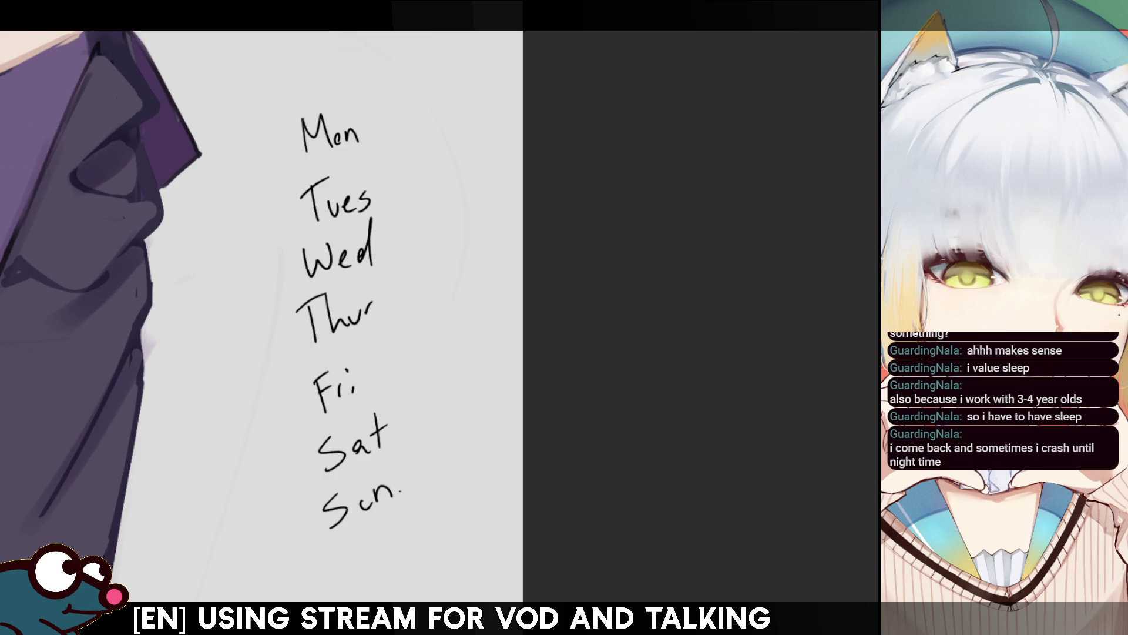
# Step: Write the workouts beside each day: Push, Pull, Legs, WM., Cardio, Rest, Push
pyautogui.moveTo(388, 115); pyautogui.dragTo(423, 142)
pyautogui.hotkey('ctrl', 'z')
pyautogui.moveTo(390, 110)
pyautogui.mouseDown()
pyautogui.moveTo(392, 133)
pyautogui.moveTo(392, 121)
pyautogui.moveTo(445, 125)
pyautogui.mouseUp()
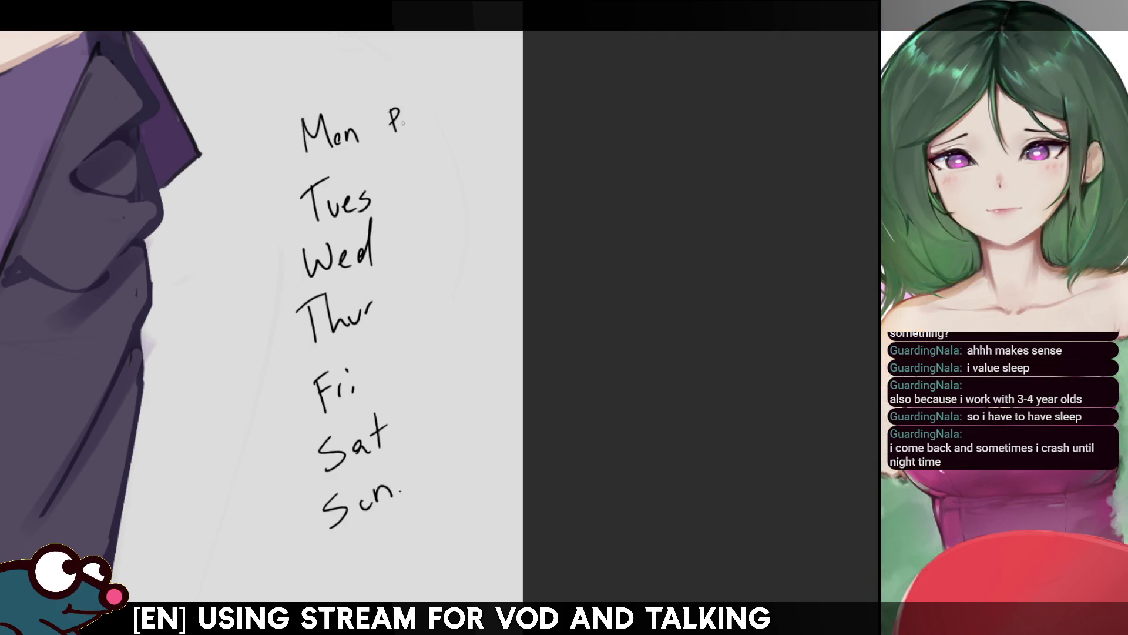
pyautogui.moveTo(404, 179)
pyautogui.mouseDown()
pyautogui.moveTo(410, 203)
pyautogui.moveTo(406, 191)
pyautogui.moveTo(437, 193)
pyautogui.mouseUp()
pyautogui.moveTo(456, 158); pyautogui.dragTo(446, 190)
pyautogui.moveTo(406, 231)
pyautogui.mouseDown()
pyautogui.moveTo(422, 258)
pyautogui.moveTo(438, 241)
pyautogui.moveTo(447, 259)
pyautogui.moveTo(465, 248)
pyautogui.mouseUp()
pyautogui.moveTo(408, 298); pyautogui.dragTo(475, 300)
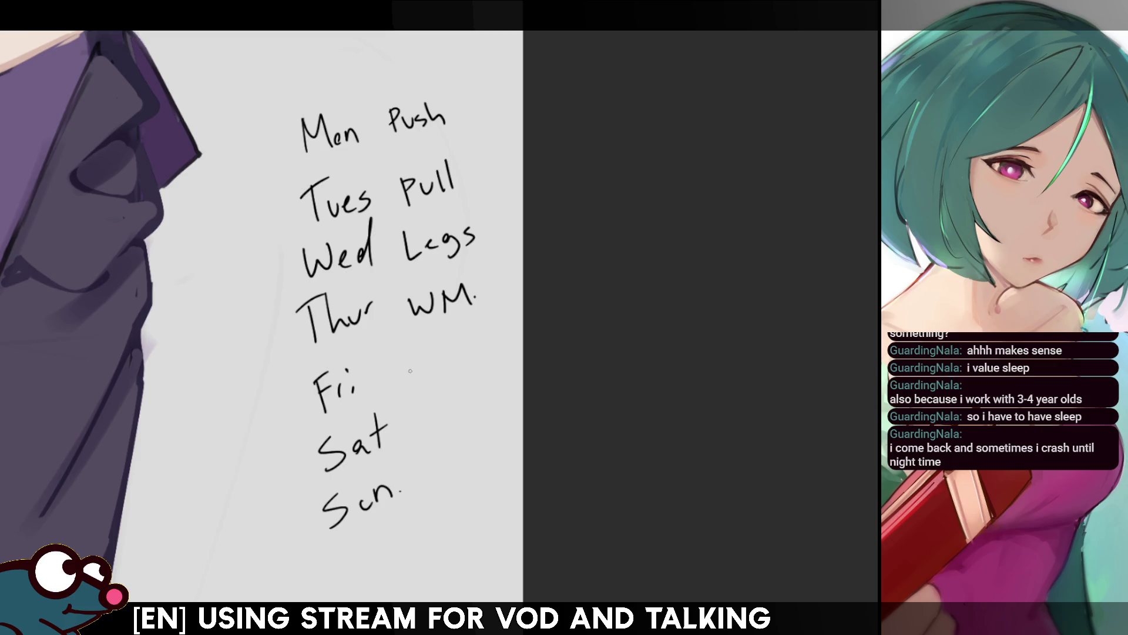
pyautogui.moveTo(408, 359)
pyautogui.mouseDown()
pyautogui.moveTo(412, 388)
pyautogui.moveTo(412, 369)
pyautogui.moveTo(429, 379)
pyautogui.moveTo(445, 363)
pyautogui.moveTo(418, 378)
pyautogui.moveTo(473, 335)
pyautogui.moveTo(488, 346)
pyautogui.mouseUp()
pyautogui.hotkey('ctrl', 'z')
pyautogui.moveTo(410, 415)
pyautogui.mouseDown()
pyautogui.moveTo(413, 440)
pyautogui.moveTo(456, 416)
pyautogui.moveTo(452, 425)
pyautogui.mouseUp()
pyautogui.moveTo(470, 388)
pyautogui.mouseDown()
pyautogui.moveTo(467, 418)
pyautogui.moveTo(484, 398)
pyautogui.mouseUp()
pyautogui.moveTo(421, 470)
pyautogui.mouseDown()
pyautogui.moveTo(417, 493)
pyautogui.moveTo(419, 480)
pyautogui.moveTo(451, 472)
pyautogui.moveTo(455, 482)
pyautogui.mouseUp()
pyautogui.moveTo(468, 455)
pyautogui.mouseDown()
pyautogui.moveTo(468, 488)
pyautogui.moveTo(488, 473)
pyautogui.mouseUp()
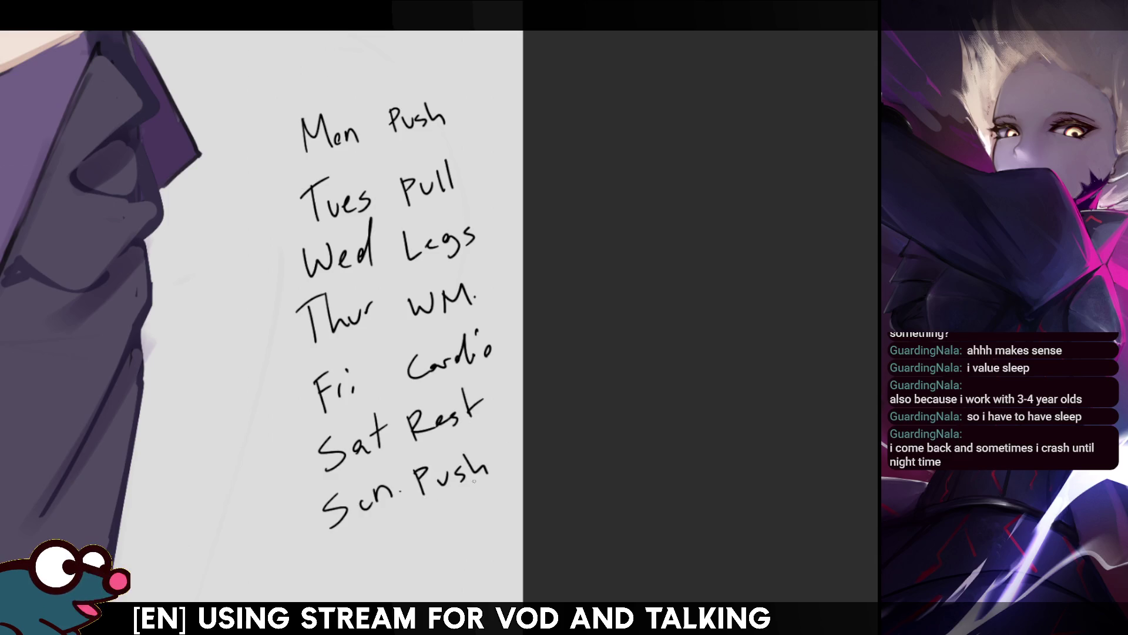
# Step: Try a bracket beside the list and a check mark by Sat Rest, undoing both, then mark Mon Push
pyautogui.moveTo(286, 531); pyautogui.dragTo(280, 138)
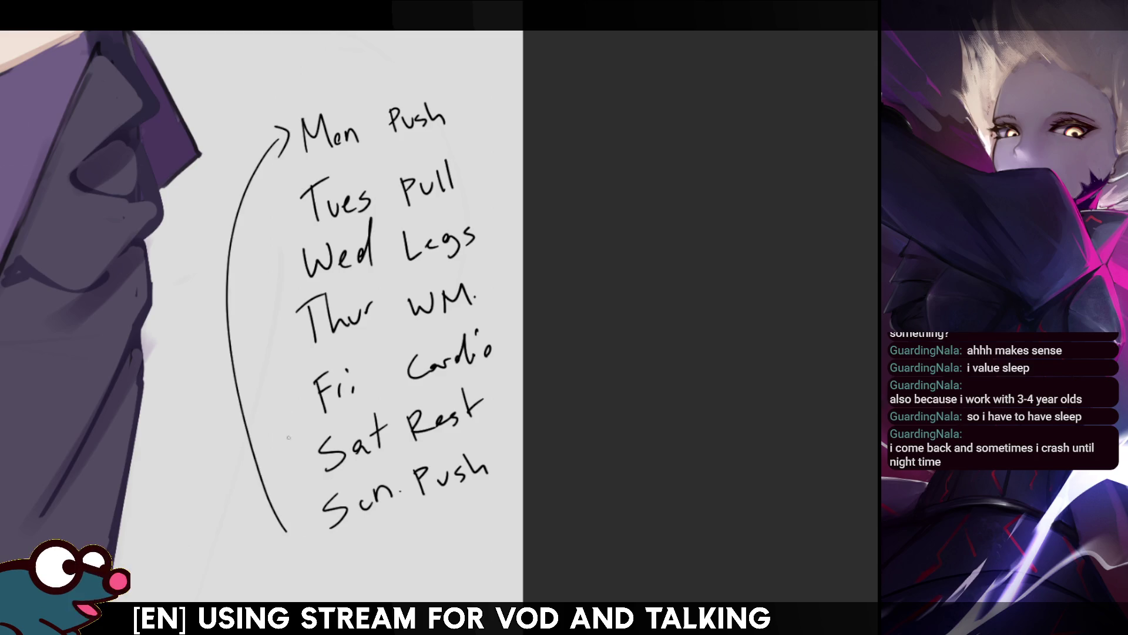
pyautogui.hotkey('ctrl', 'z')
pyautogui.moveTo(296, 529)
pyautogui.mouseDown()
pyautogui.moveTo(276, 226)
pyautogui.moveTo(280, 238)
pyautogui.mouseUp()
pyautogui.hotkey('ctrl', 'z')
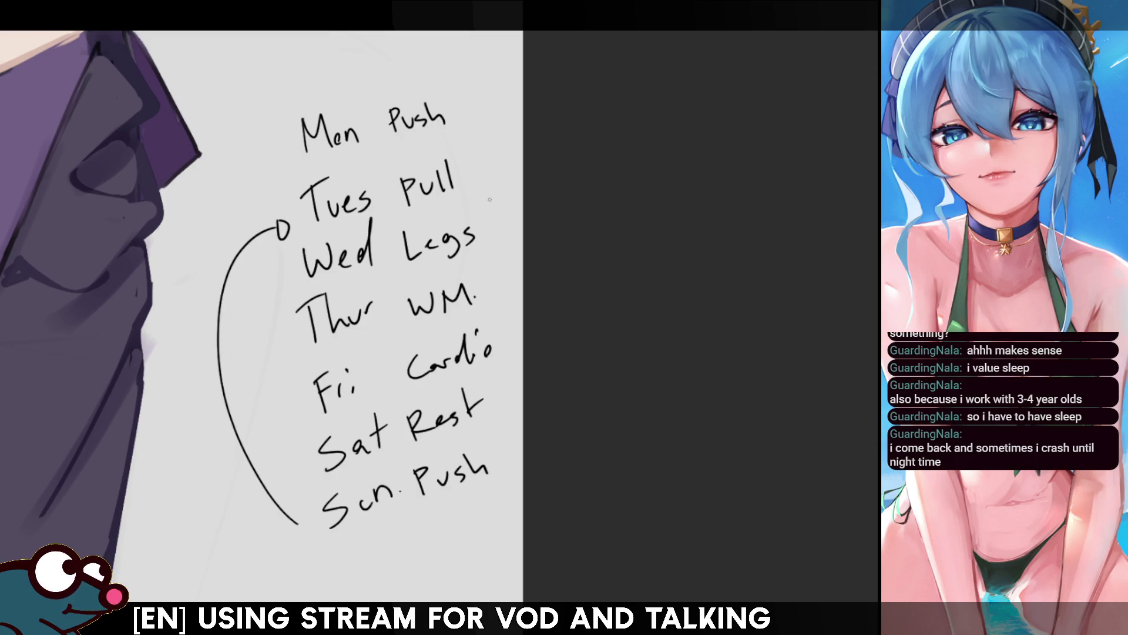
pyautogui.moveTo(492, 382)
pyautogui.mouseDown()
pyautogui.moveTo(494, 415)
pyautogui.moveTo(519, 405)
pyautogui.mouseUp()
pyautogui.hotkey('ctrl', 'z')
pyautogui.hotkey('ctrl', 'z')
pyautogui.moveTo(496, 367)
pyautogui.mouseDown()
pyautogui.moveTo(518, 364)
pyautogui.moveTo(509, 397)
pyautogui.moveTo(523, 351)
pyautogui.mouseUp()
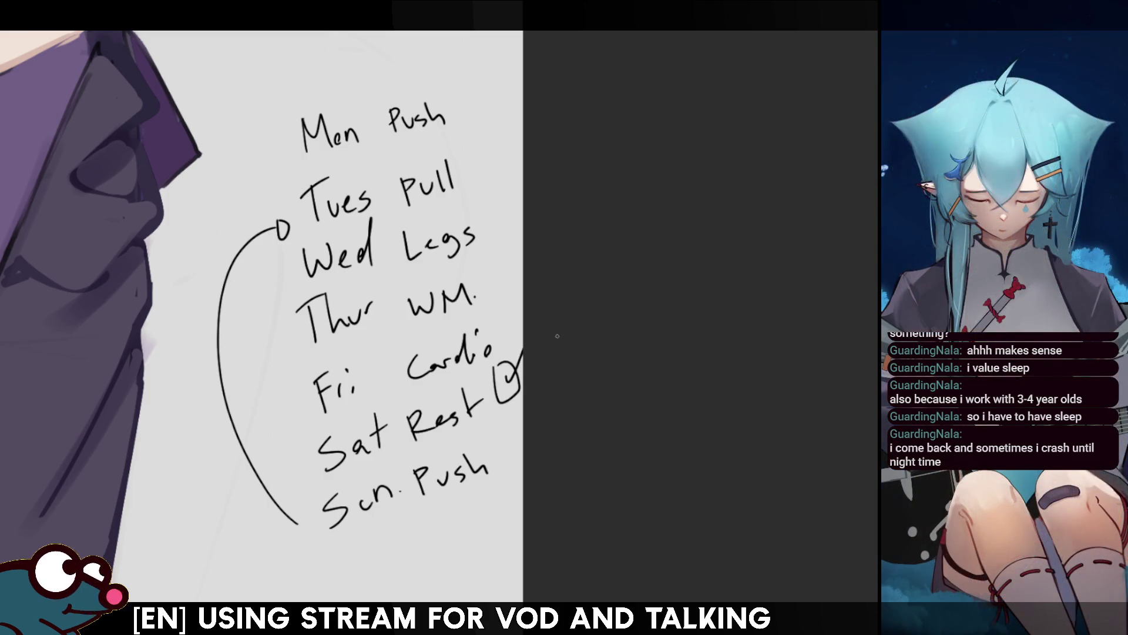
pyautogui.hotkey('ctrl', 'z')
pyautogui.hotkey('ctrl', 'z')
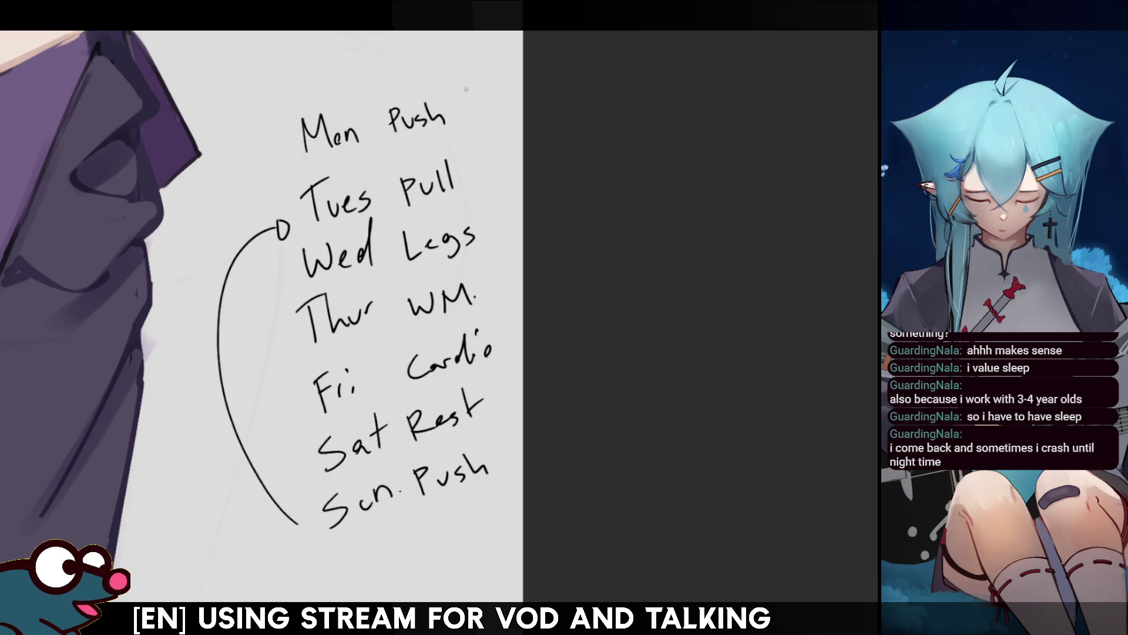
pyautogui.moveTo(467, 88)
pyautogui.mouseDown()
pyautogui.moveTo(471, 123)
pyautogui.moveTo(479, 77)
pyautogui.mouseUp()
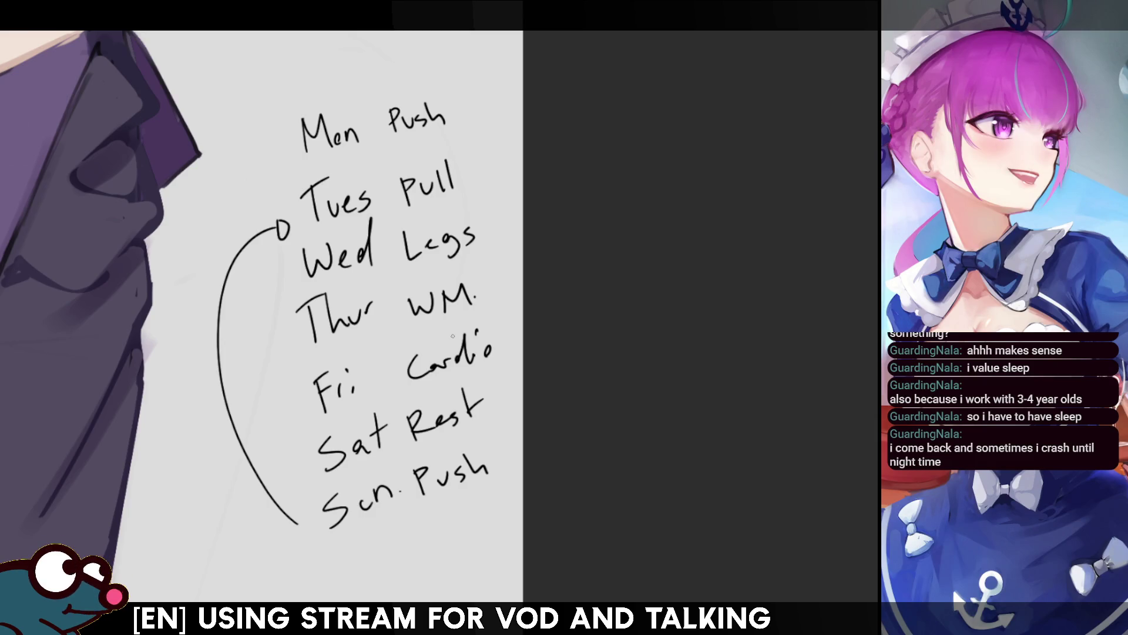
# Step: Draw an arrow from Fri down to a 'Slow pace.' note, undoing a stray arrow beside Sun
pyautogui.moveTo(294, 410)
pyautogui.mouseDown()
pyautogui.moveTo(200, 511)
pyautogui.moveTo(157, 582)
pyautogui.moveTo(214, 540)
pyautogui.moveTo(237, 566)
pyautogui.moveTo(238, 538)
pyautogui.moveTo(268, 515)
pyautogui.mouseUp()
pyautogui.click(271, 521)
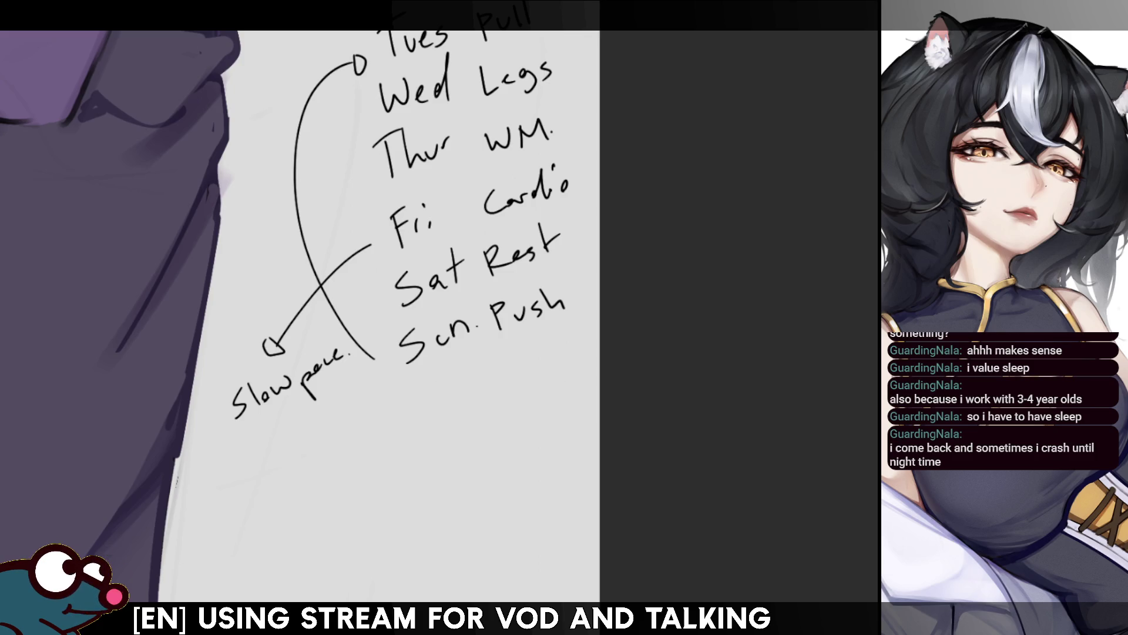
pyautogui.moveTo(353, 294); pyautogui.dragTo(370, 312)
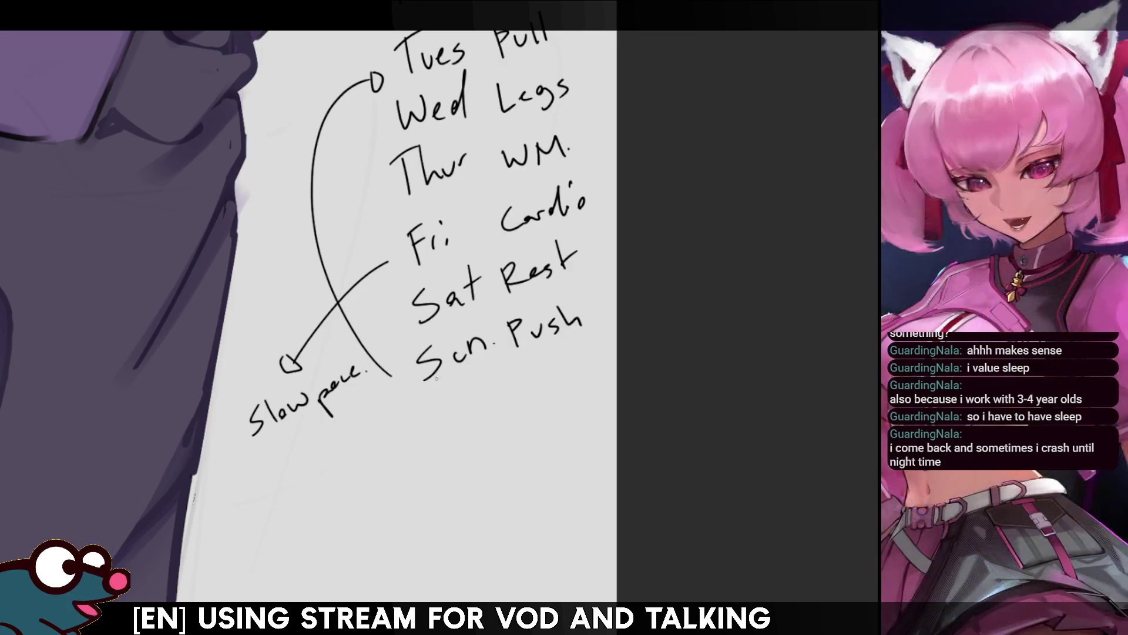
pyautogui.moveTo(398, 351)
pyautogui.mouseDown()
pyautogui.moveTo(408, 330)
pyautogui.moveTo(398, 435)
pyautogui.mouseUp()
pyautogui.moveTo(415, 377); pyautogui.dragTo(398, 434)
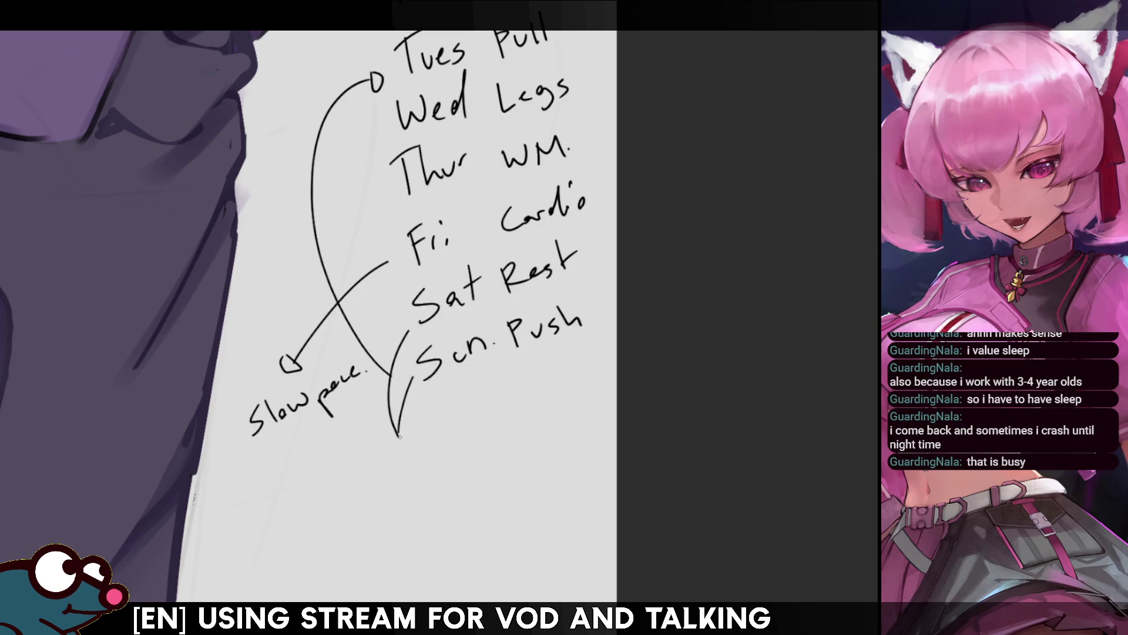
pyautogui.hotkey('ctrl', 'z')
pyautogui.hotkey('ctrl', 'z')
pyautogui.hotkey('ctrl', 'z')
pyautogui.scroll(3, 294, 317)
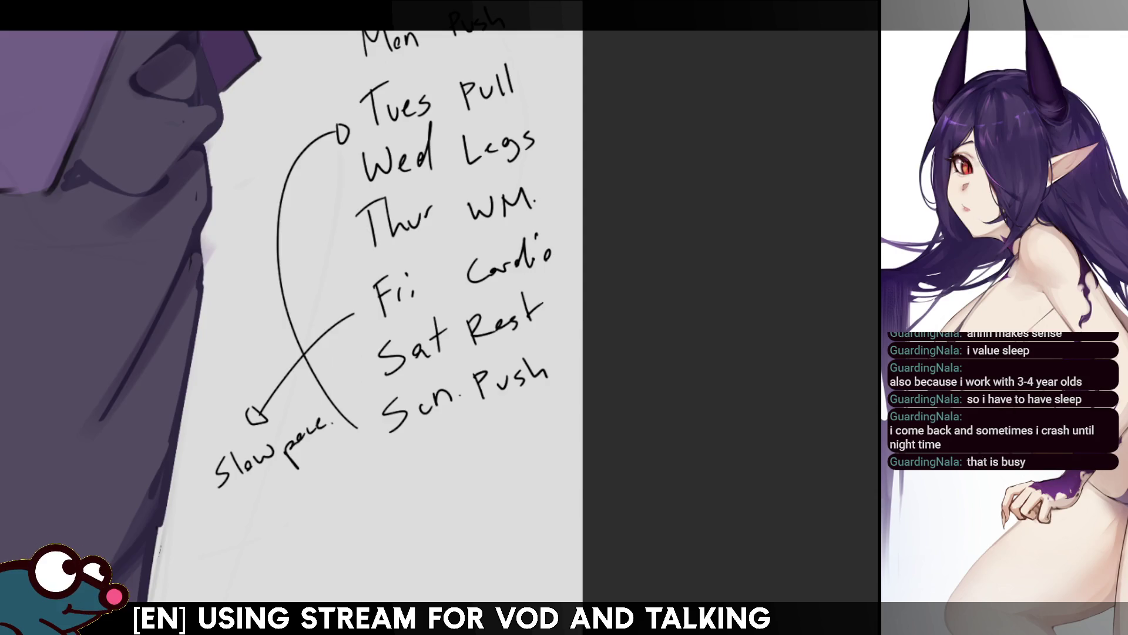
pyautogui.scroll(3, 769, 141)
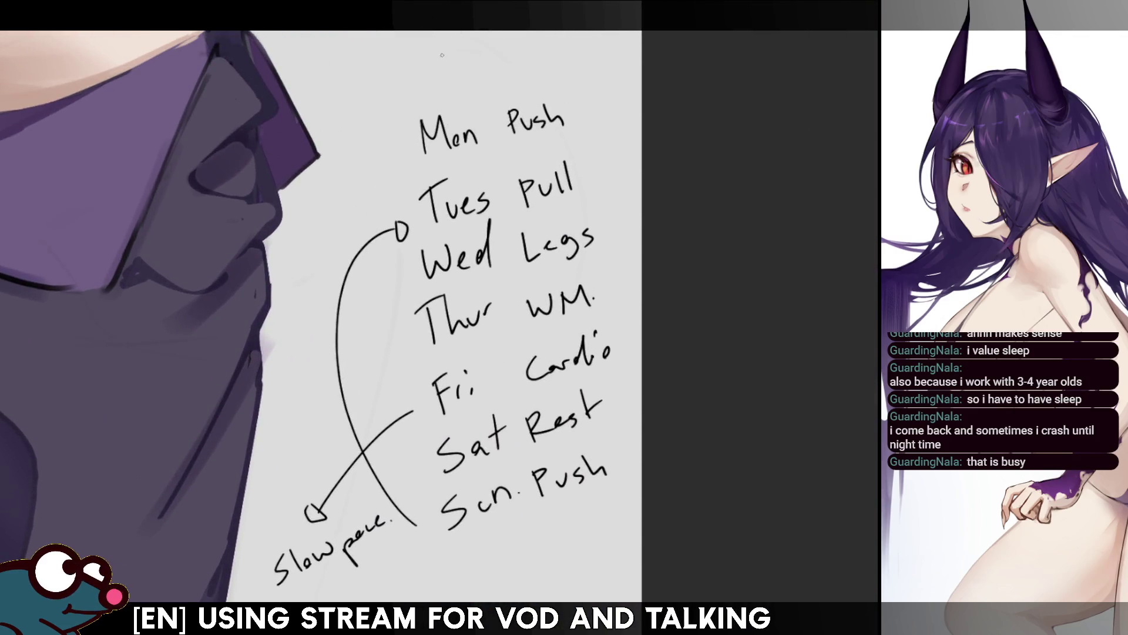
# Step: Write the heading '11PM- 1AM/2AM' above the list and double-underline it
pyautogui.moveTo(438, 38)
pyautogui.mouseDown()
pyautogui.moveTo(445, 73)
pyautogui.moveTo(471, 47)
pyautogui.moveTo(488, 58)
pyautogui.moveTo(503, 44)
pyautogui.mouseUp()
pyautogui.moveTo(506, 39); pyautogui.dragTo(517, 34)
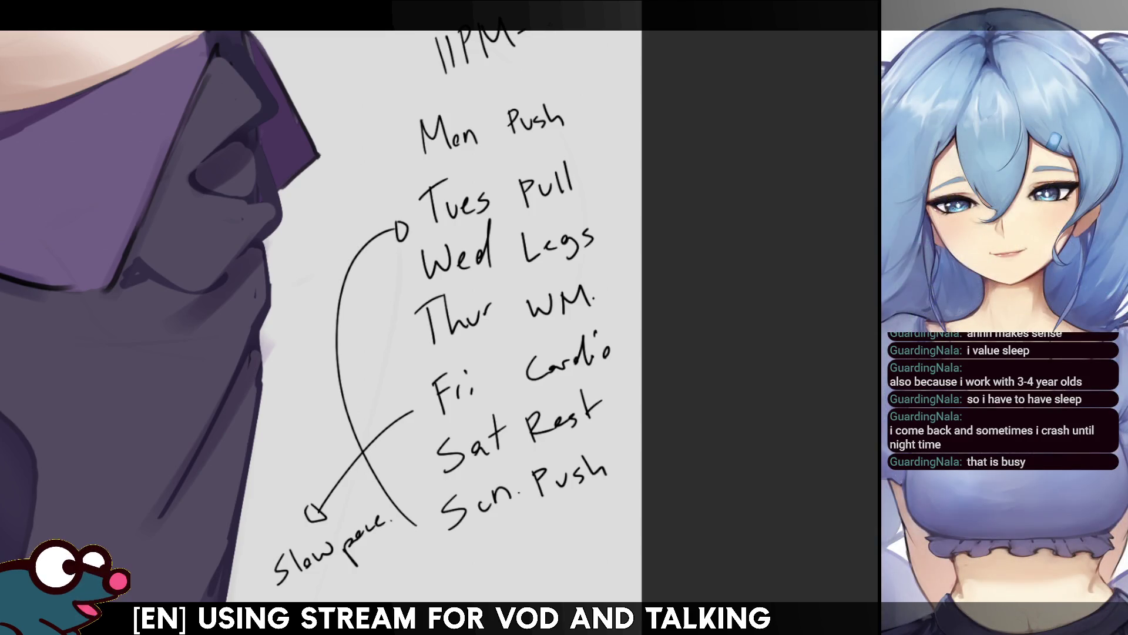
pyautogui.moveTo(554, 9)
pyautogui.mouseDown()
pyautogui.moveTo(560, 37)
pyautogui.moveTo(576, 6)
pyautogui.moveTo(585, 26)
pyautogui.moveTo(631, 2)
pyautogui.mouseUp()
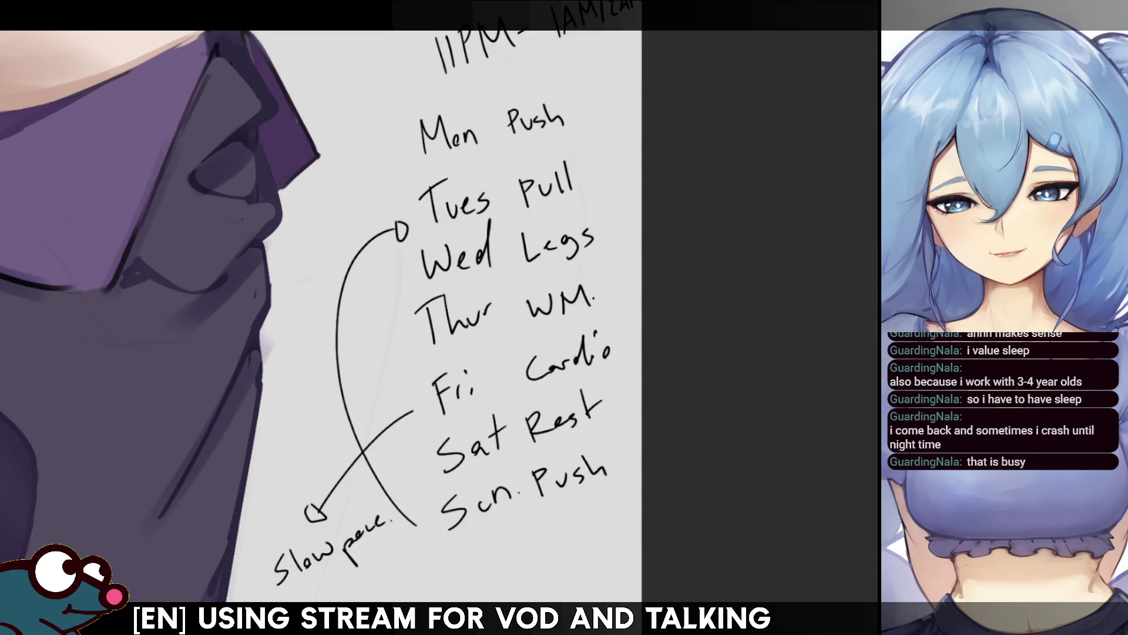
pyautogui.moveTo(556, 46); pyautogui.dragTo(495, 107)
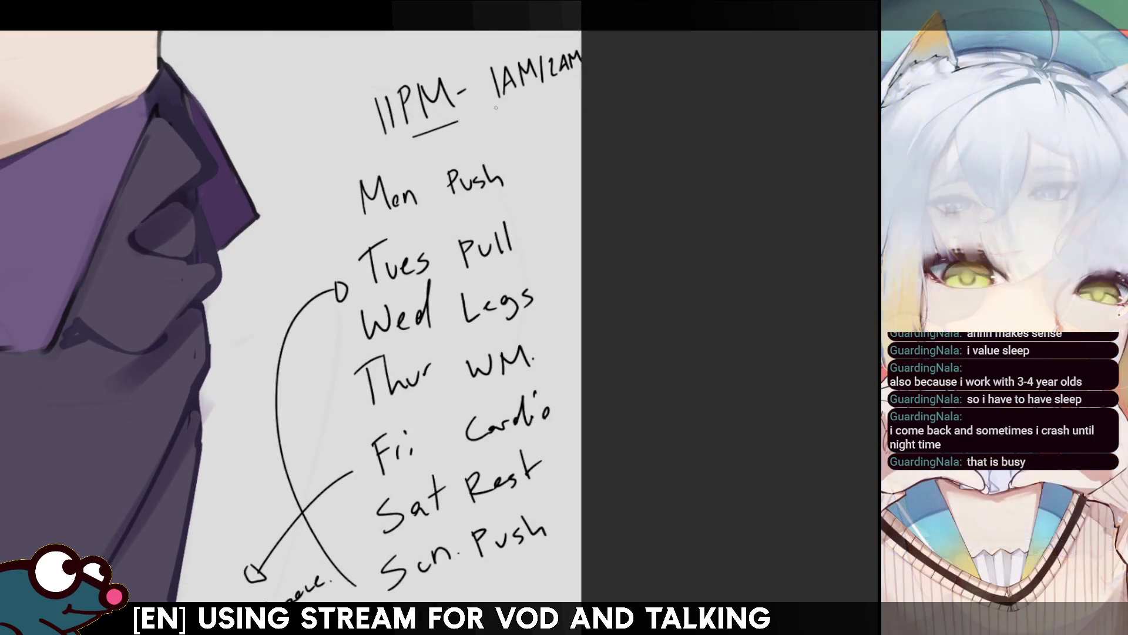
pyautogui.moveTo(461, 130); pyautogui.dragTo(563, 96)
# Step: Attempt a curved arrow from Sun up toward Tues, undoing each try, and recentre the view on the list
pyautogui.moveTo(294, 318); pyautogui.dragTo(356, 247)
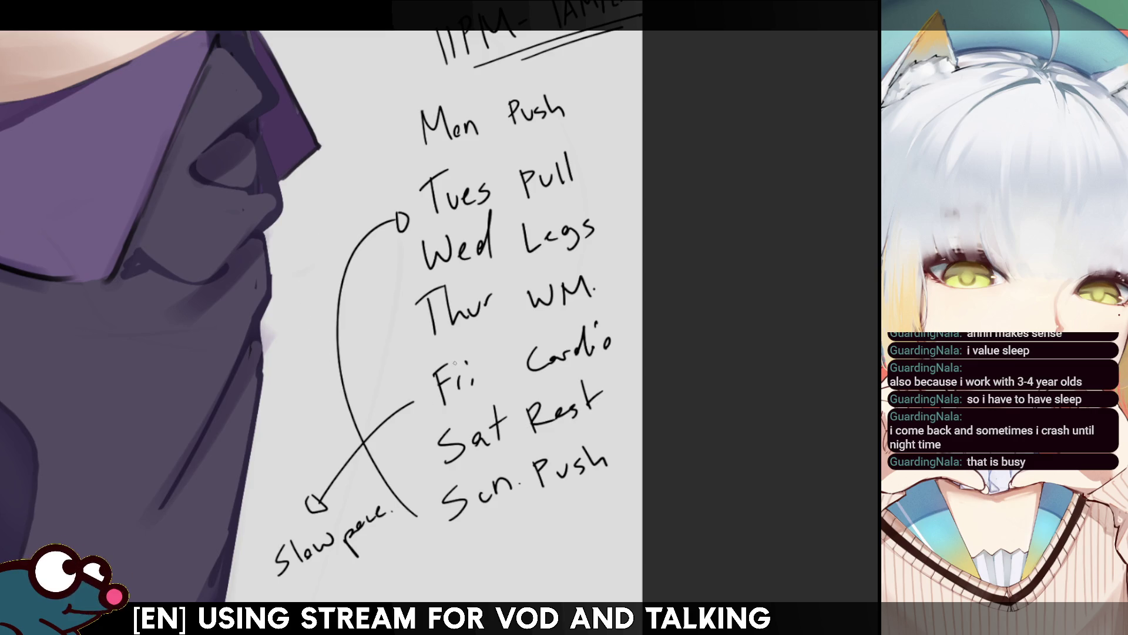
pyautogui.moveTo(402, 373); pyautogui.dragTo(329, 200)
pyautogui.hotkey('ctrl', 'z')
pyautogui.moveTo(403, 376)
pyautogui.mouseDown()
pyautogui.moveTo(347, 182)
pyautogui.moveTo(355, 192)
pyautogui.mouseUp()
pyautogui.hotkey('ctrl', 'z')
pyautogui.hotkey('ctrl', 'z')
pyautogui.moveTo(410, 382); pyautogui.dragTo(341, 188)
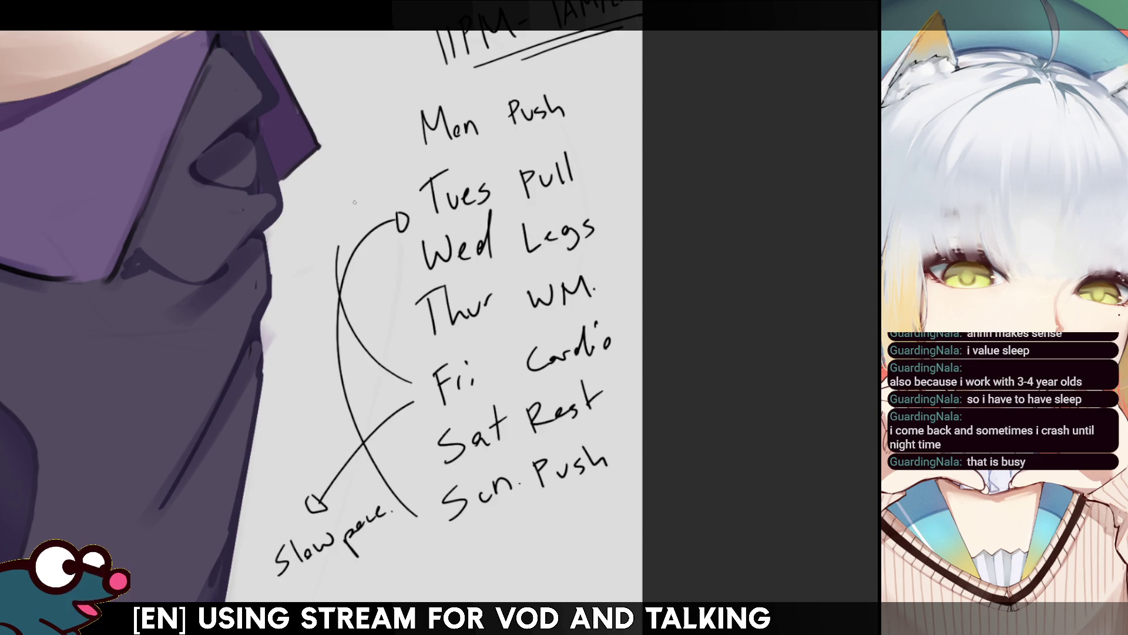
pyautogui.hotkey('ctrl', 'z')
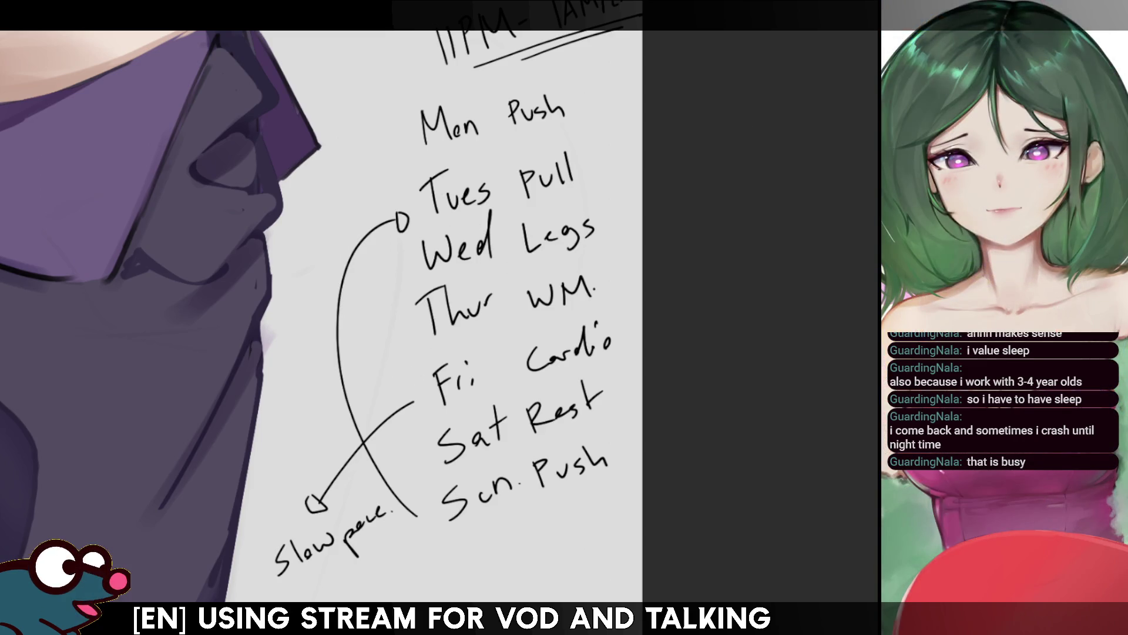
pyautogui.moveTo(411, 293); pyautogui.dragTo(359, 347)
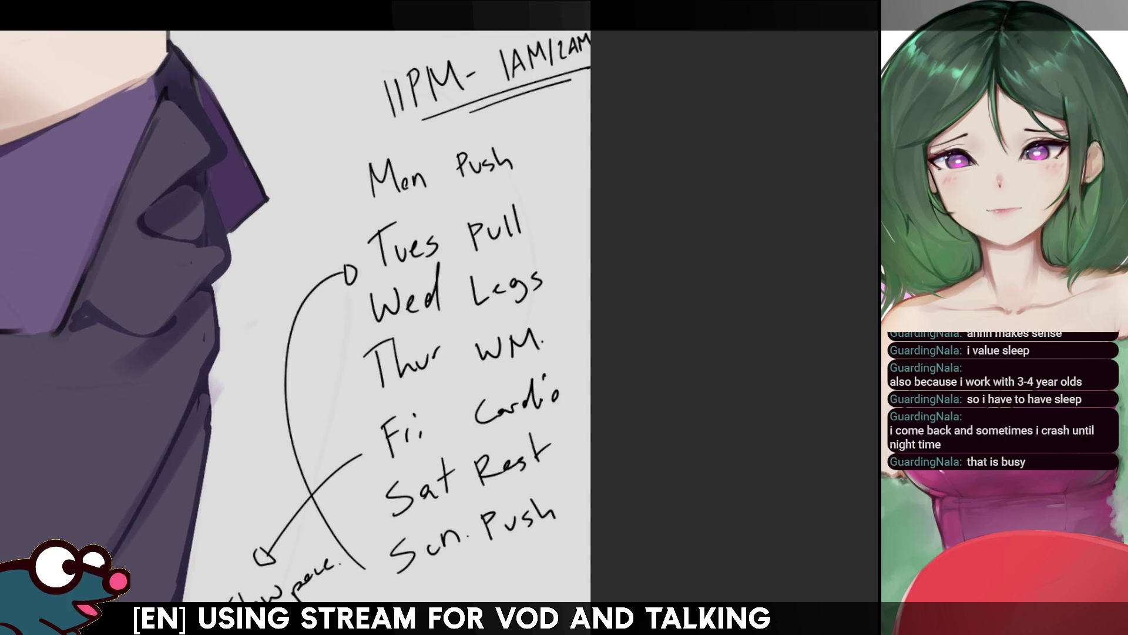
pyautogui.moveTo(303, 318); pyautogui.dragTo(322, 275)
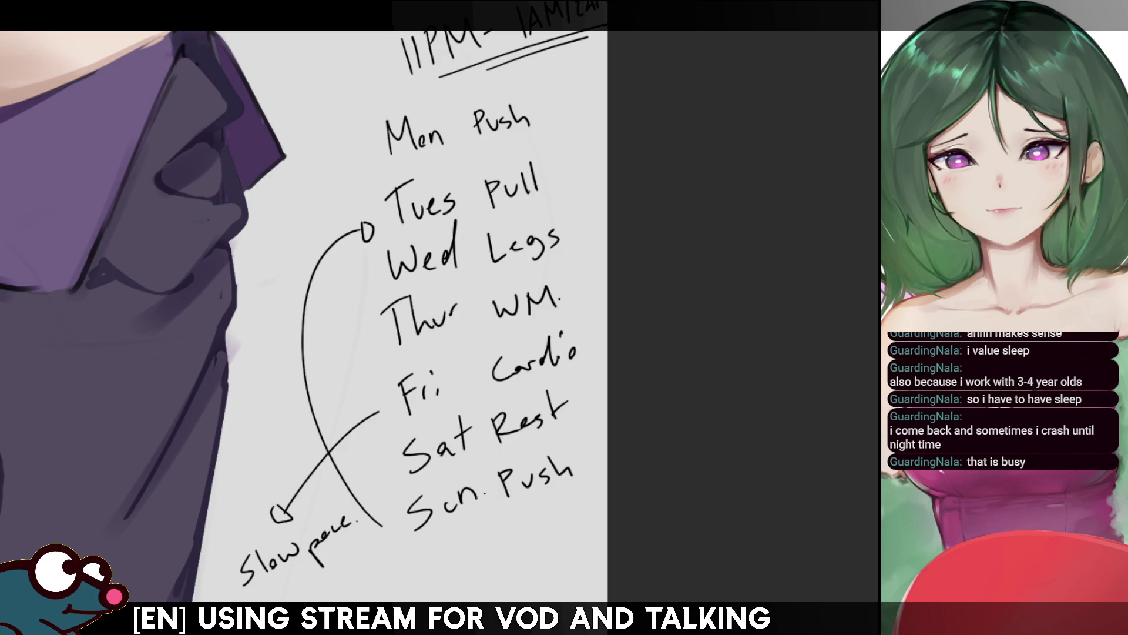
# Step: Zoom out, then undo the heading, arrows, Slow pace note and most workout names
pyautogui.hotkey('ctrl', '-')
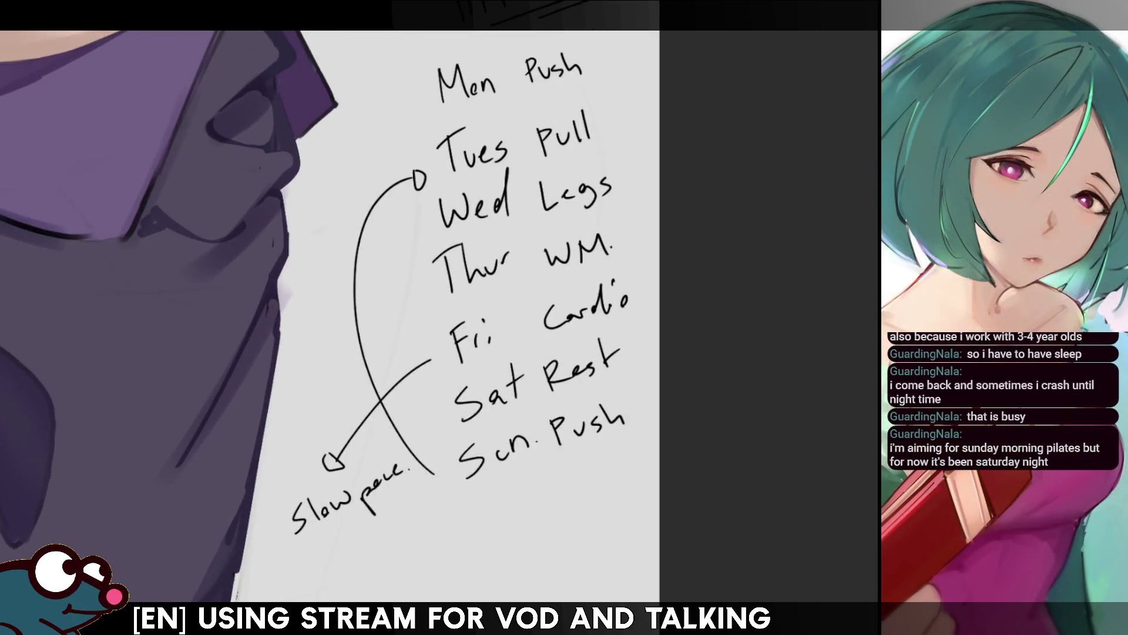
pyautogui.hotkey('ctrl', '-')
pyautogui.hotkey('ctrl', '+')
pyautogui.hotkey('ctrl', 'z')
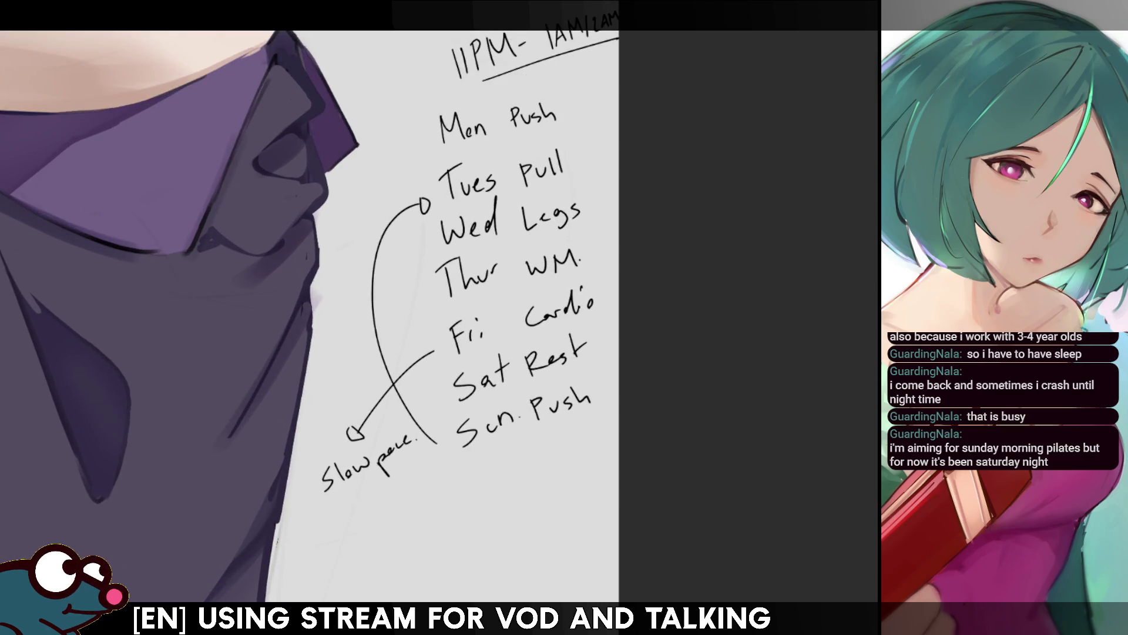
pyautogui.hotkey('ctrl', 'z')
pyautogui.hotkey('ctrl', 'z')
pyautogui.hotkey('ctrl', 'z')
pyautogui.hotkey('ctrl', 'z')
pyautogui.hotkey('ctrl', 'z')
pyautogui.hotkey('ctrl', 'z')
pyautogui.hotkey('ctrl', 'z')
pyautogui.hotkey('ctrl', 'z')
pyautogui.hotkey('ctrl', 'z')
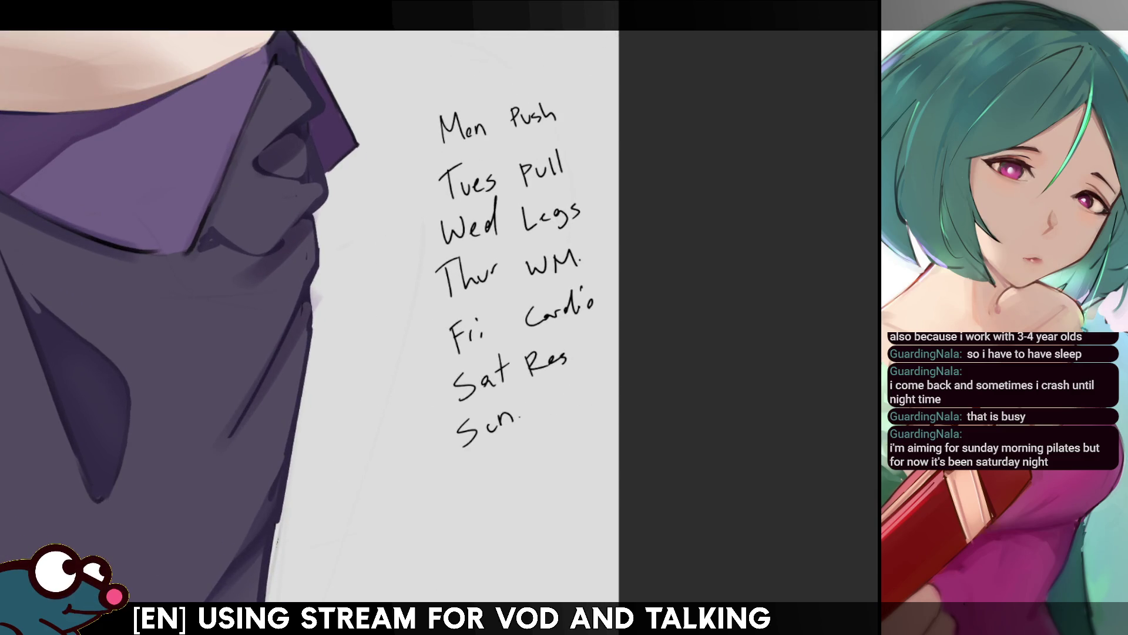
pyautogui.hotkey('ctrl', 'z')
pyautogui.hotkey('ctrl', 'z')
pyautogui.hotkey('ctrl', 'z')
pyautogui.hotkey('ctrl', 'z')
pyautogui.hotkey('ctrl', 'z')
pyautogui.hotkey('ctrl', 'z')
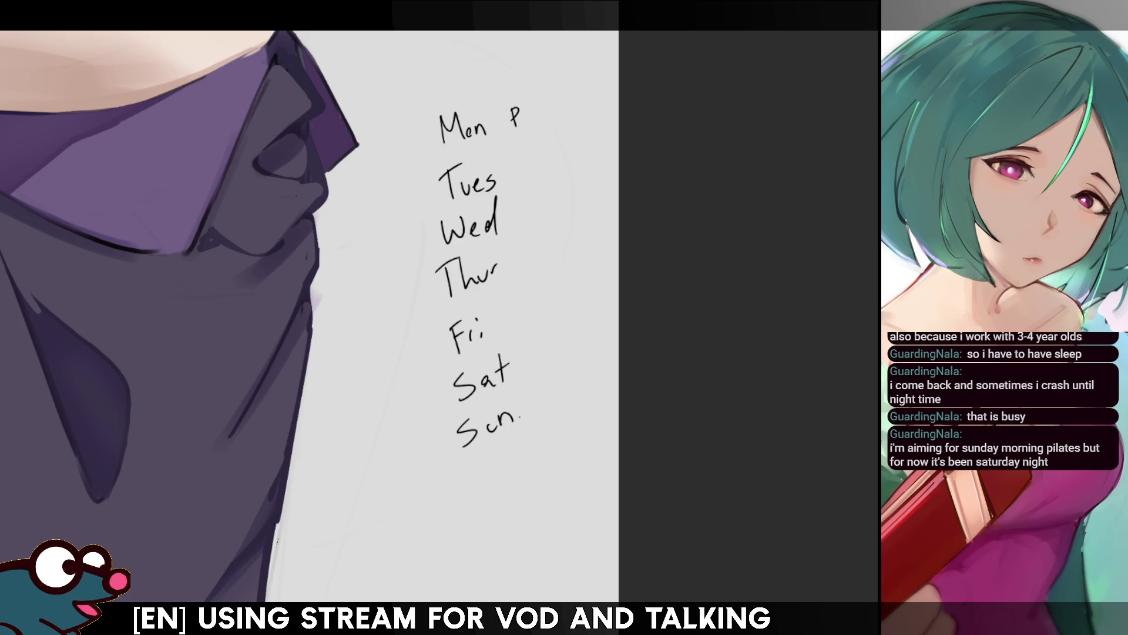
pyautogui.hotkey('ctrl', 'z')
pyautogui.hotkey('ctrl', 'z')
pyautogui.hotkey('ctrl', 'z')
pyautogui.hotkey('ctrl', 'z')
pyautogui.hotkey('ctrl', 'z')
pyautogui.hotkey('ctrl', 'z')
pyautogui.hotkey('ctrl', 'z')
pyautogui.hotkey('ctrl', 'z')
pyautogui.hotkey('ctrl', 'z')
pyautogui.hotkey('ctrl', 'z')
pyautogui.hotkey('ctrl', 'z')
pyautogui.hotkey('ctrl', 'z')
pyautogui.hotkey('ctrl', 'z')
pyautogui.hotkey('ctrl', 'z')
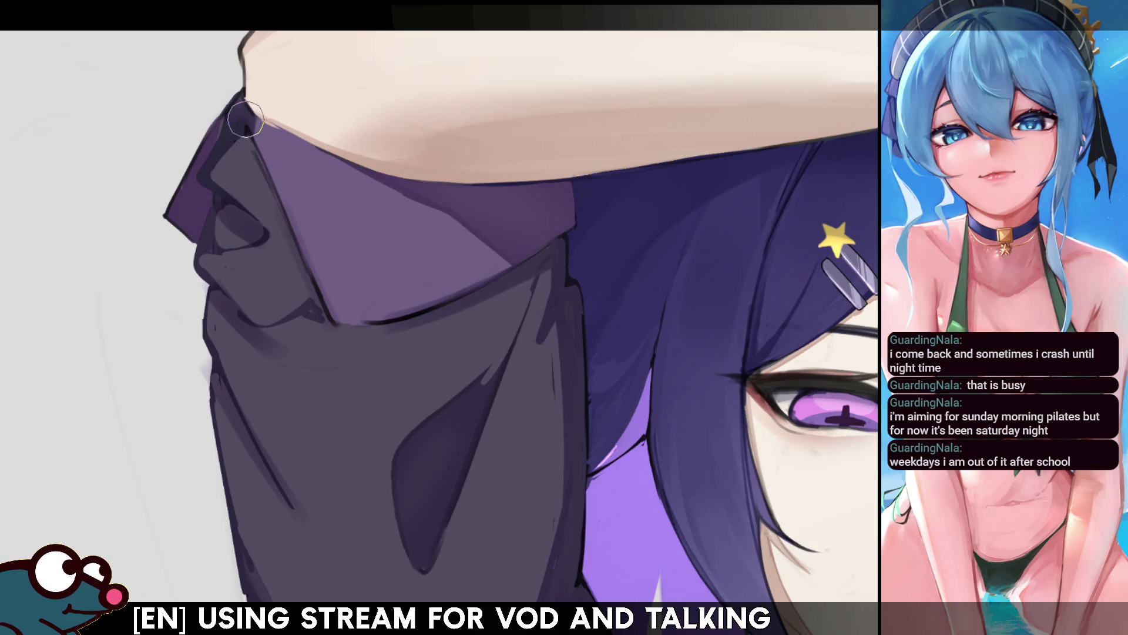
# Step: Shrink the brush, darken the shading along the collar edge, then zoom out to see the whole character
pyautogui.press(']')
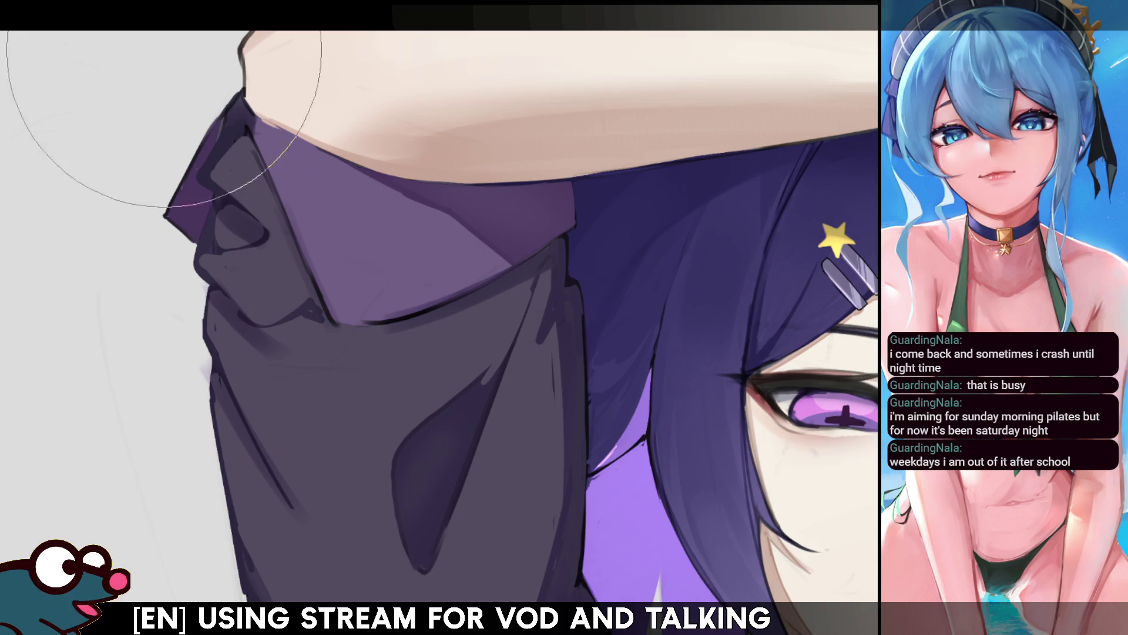
pyautogui.press('[')
pyautogui.press('[')
pyautogui.press('[')
pyautogui.press('[')
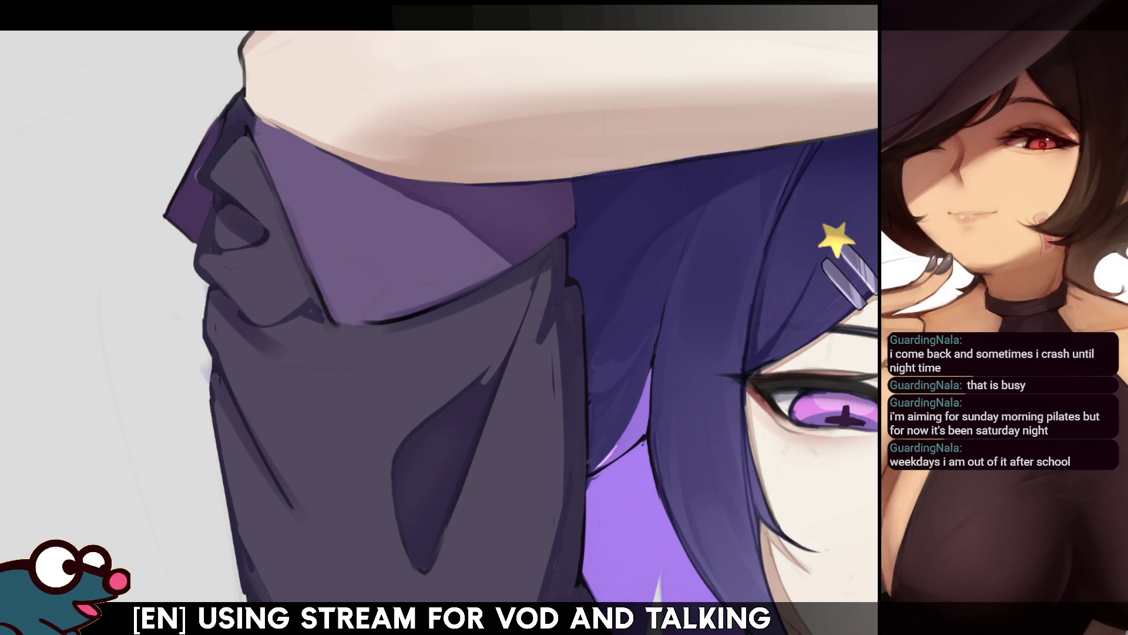
pyautogui.scroll(-2, 110, 178)
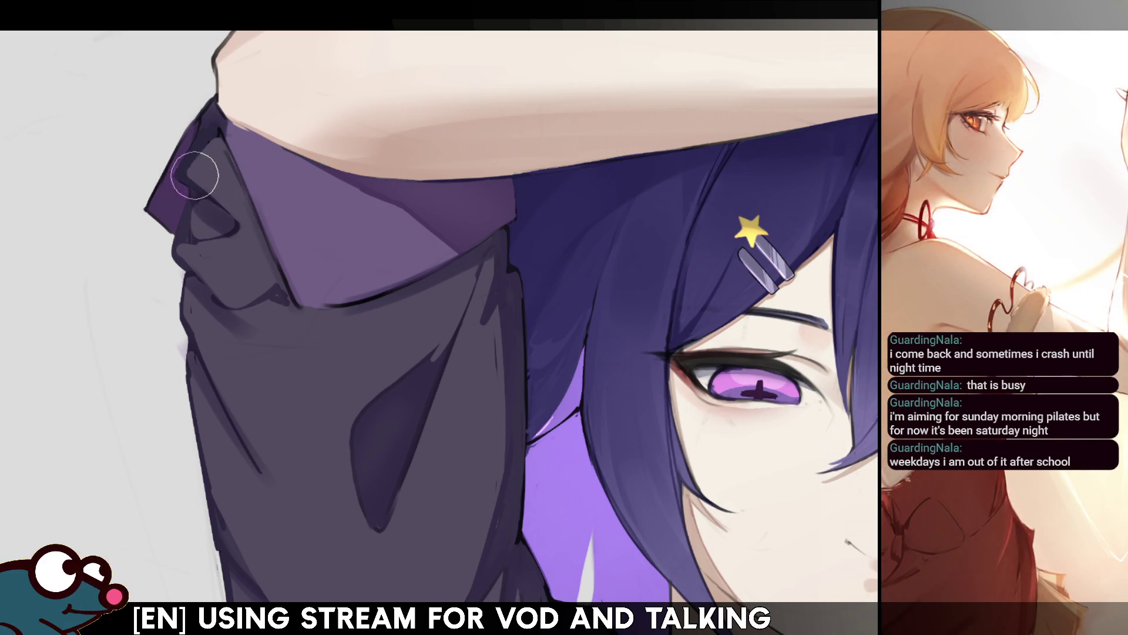
pyautogui.moveTo(201, 171); pyautogui.dragTo(200, 229)
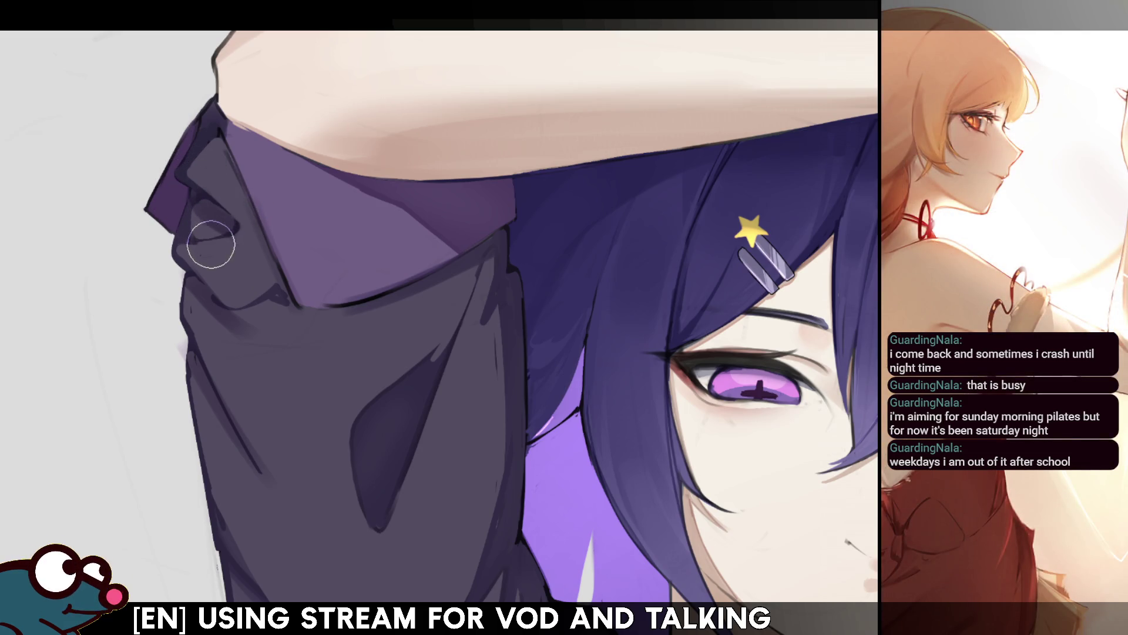
pyautogui.scroll(-5, 312, 235)
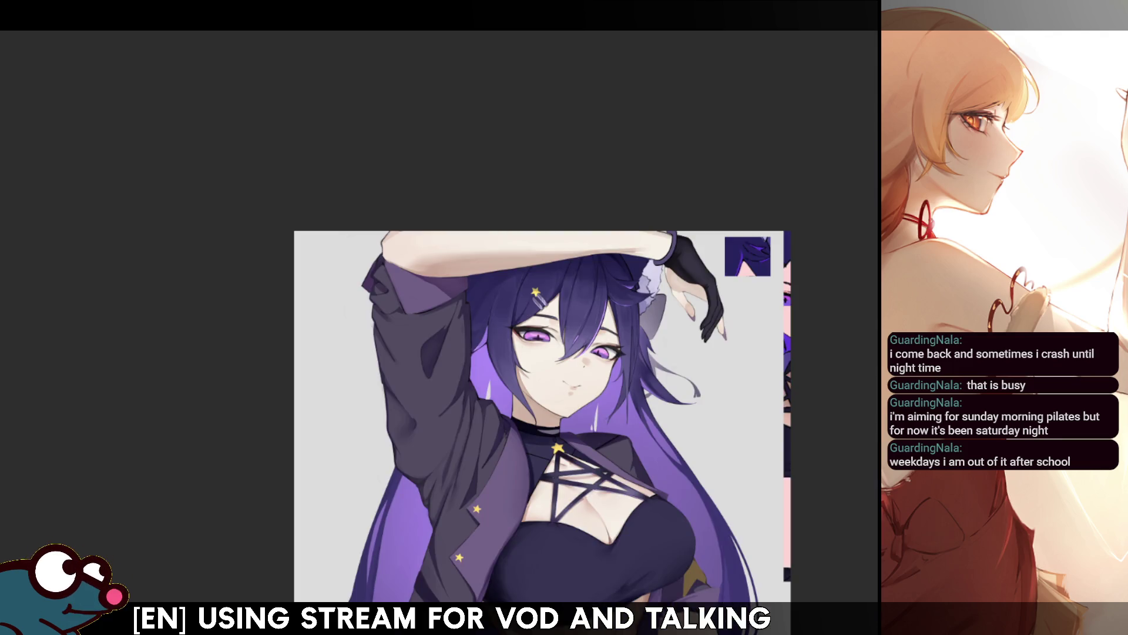
# Step: Check the illustration mirrored, tilt and shift the view, then paint a darker shadow on the upper-left hair
pyautogui.press('h')
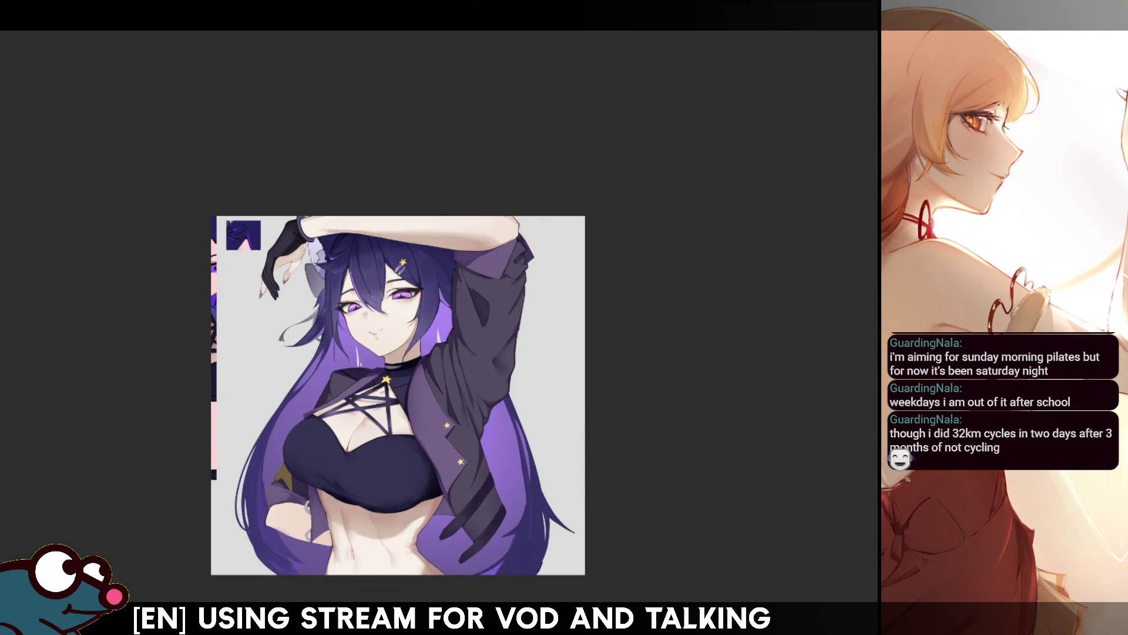
pyautogui.scroll(3, 416, 353)
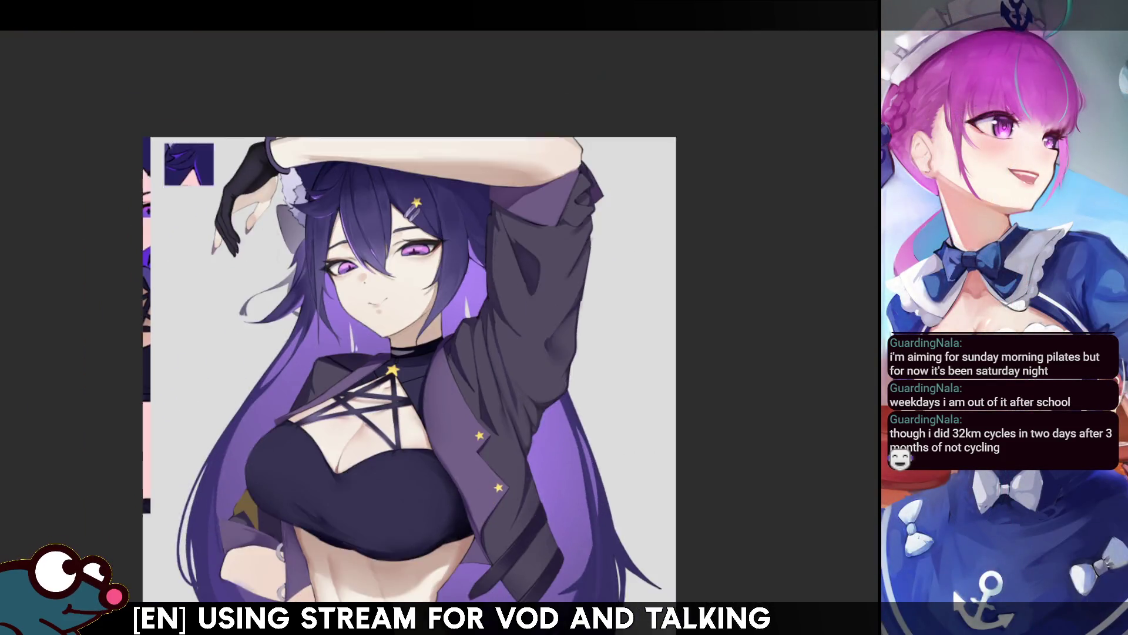
pyautogui.scroll(-2, 416, 353)
pyautogui.press('h')
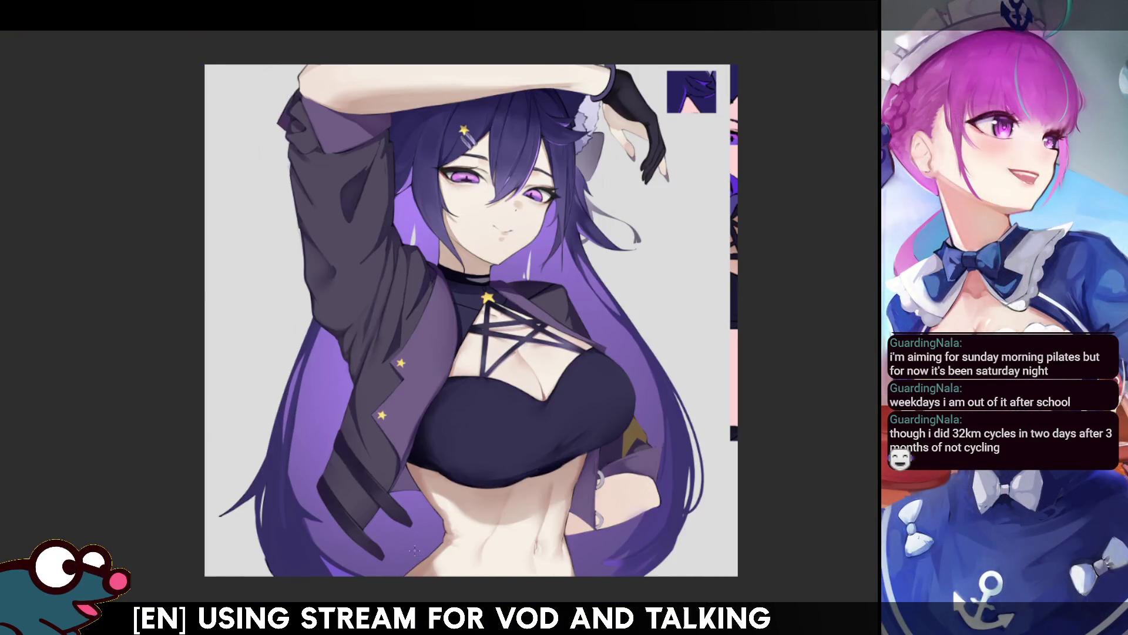
pyautogui.press('h')
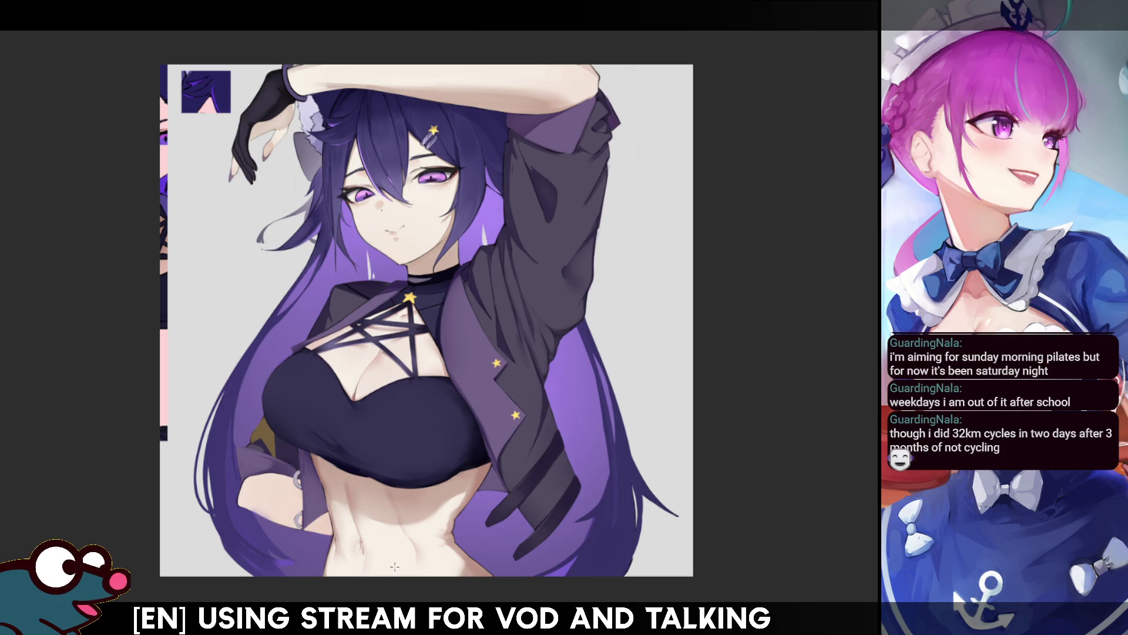
pyautogui.press('Delete')
pyautogui.press('Delete')
pyautogui.press('Delete')
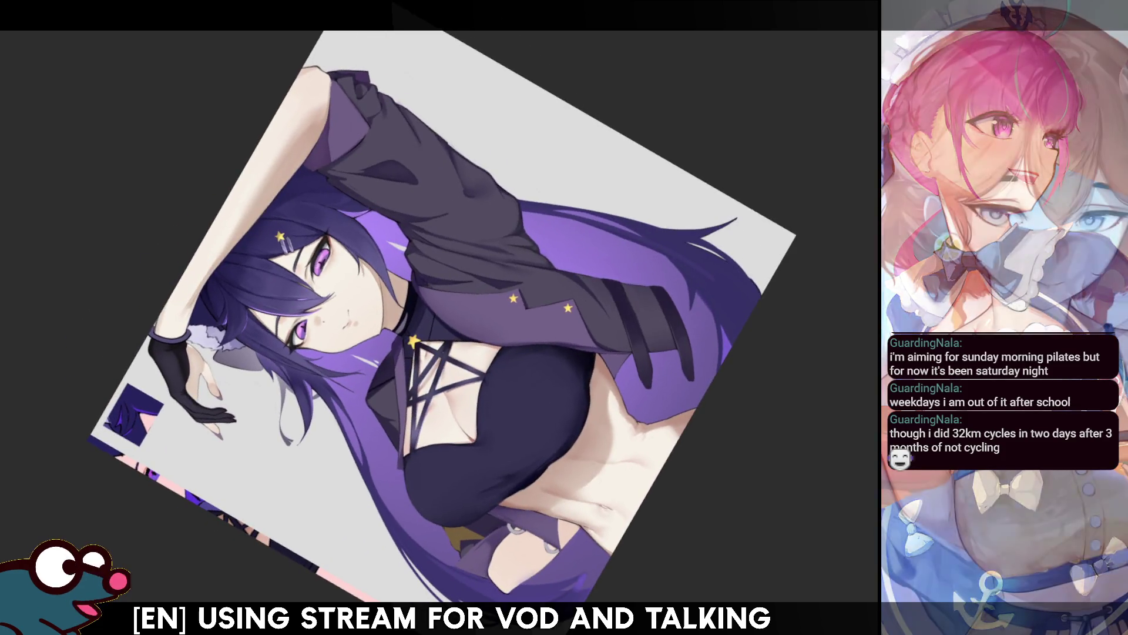
pyautogui.moveTo(572, 167); pyautogui.dragTo(599, 135)
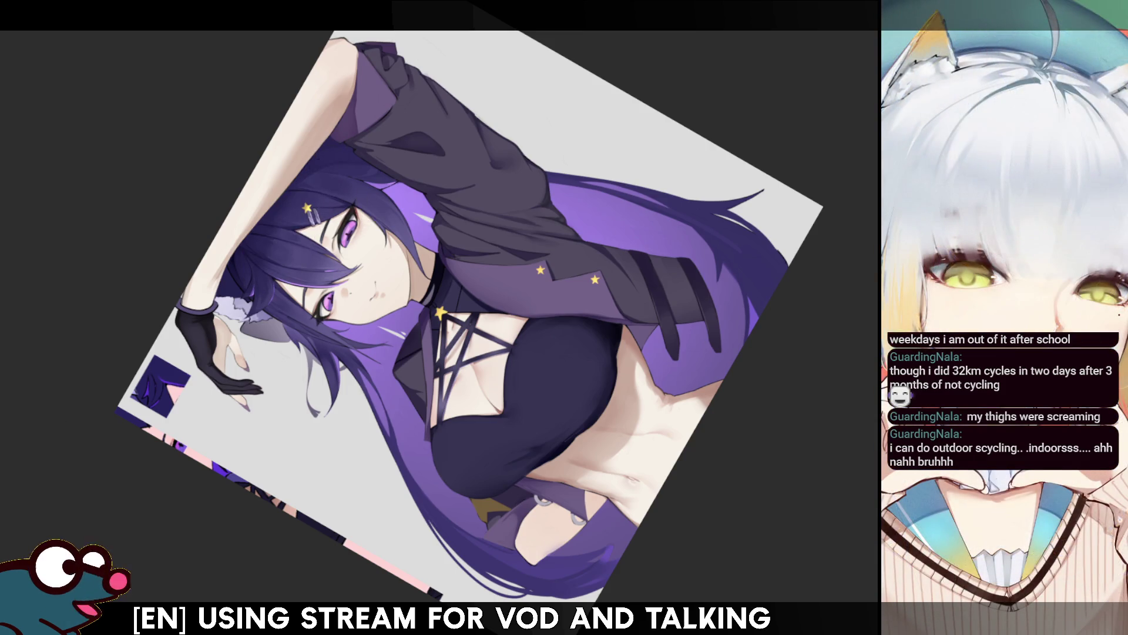
pyautogui.moveTo(329, 171); pyautogui.dragTo(259, 279)
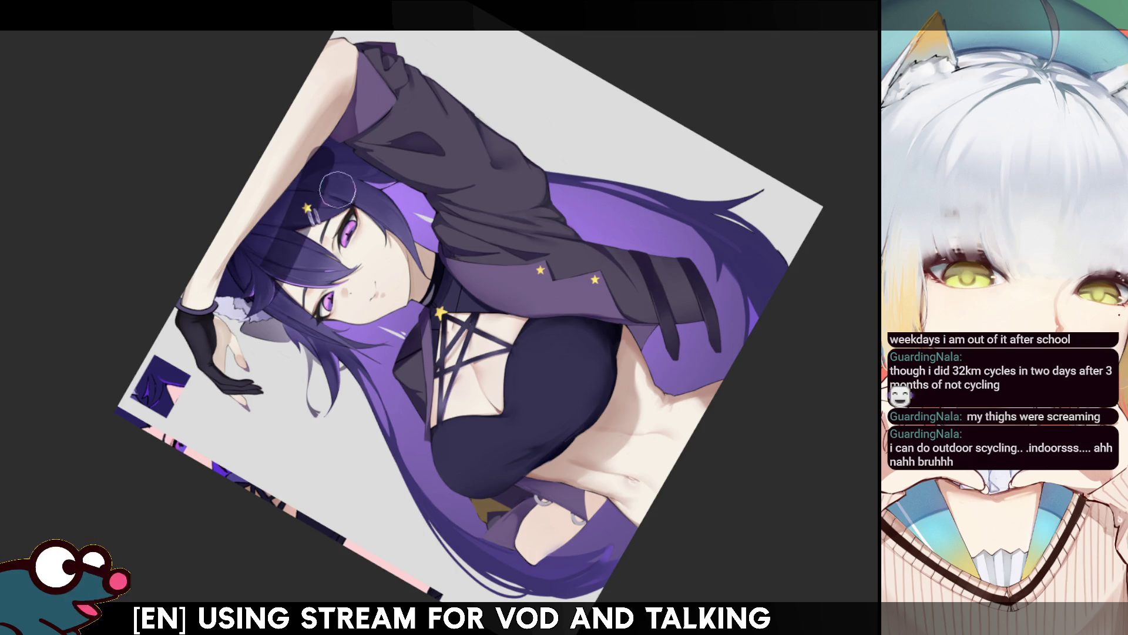
# Step: Check the view mirrored and re-angle it, then paint a translucent dark stroke across the top hair
pyautogui.press('m')
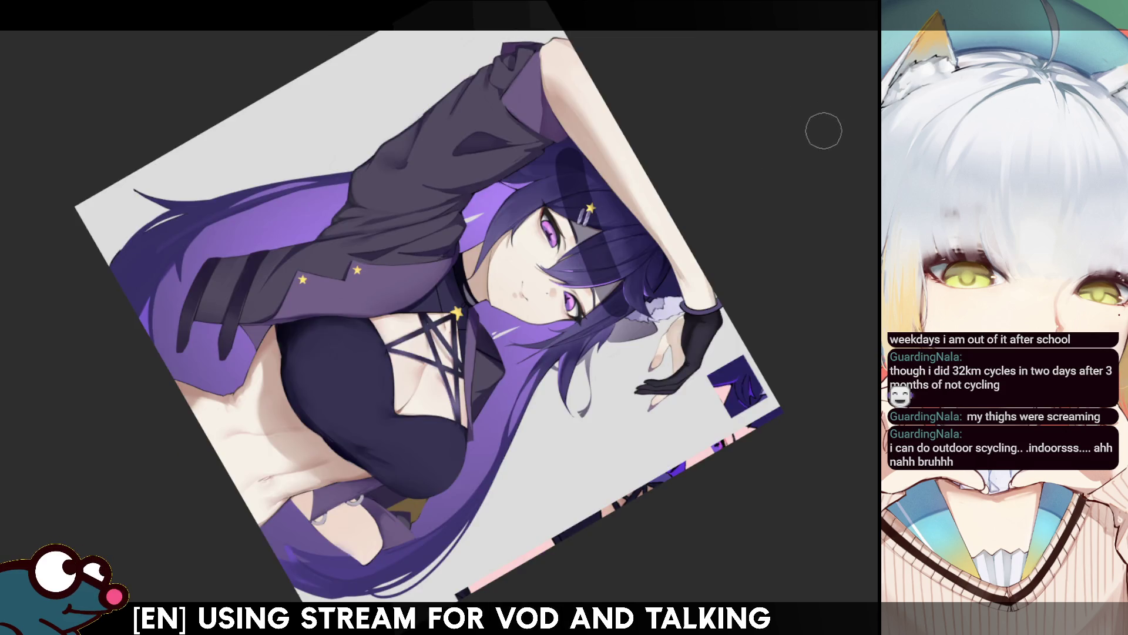
pyautogui.press('m')
pyautogui.press('m')
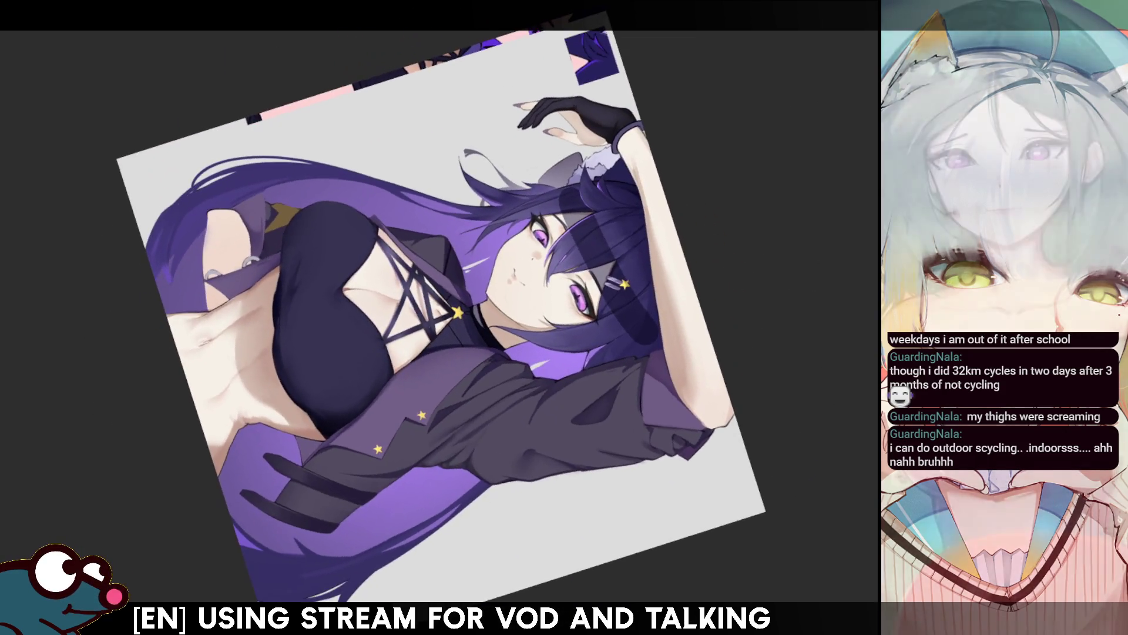
pyautogui.press('5')
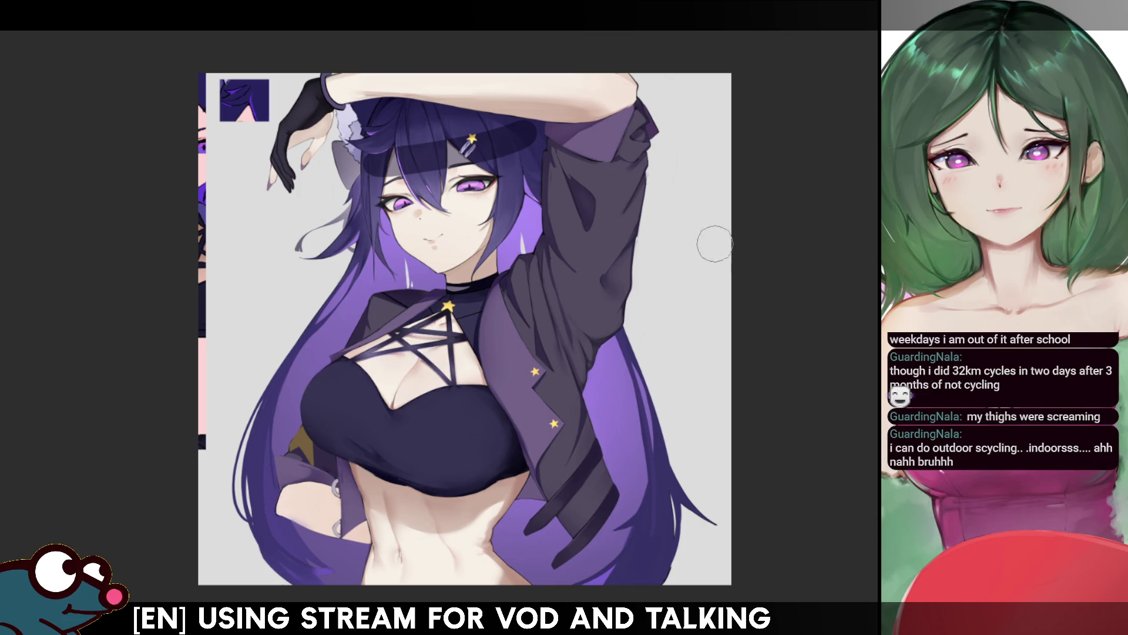
pyautogui.press('4')
pyautogui.press('4')
pyautogui.press('4')
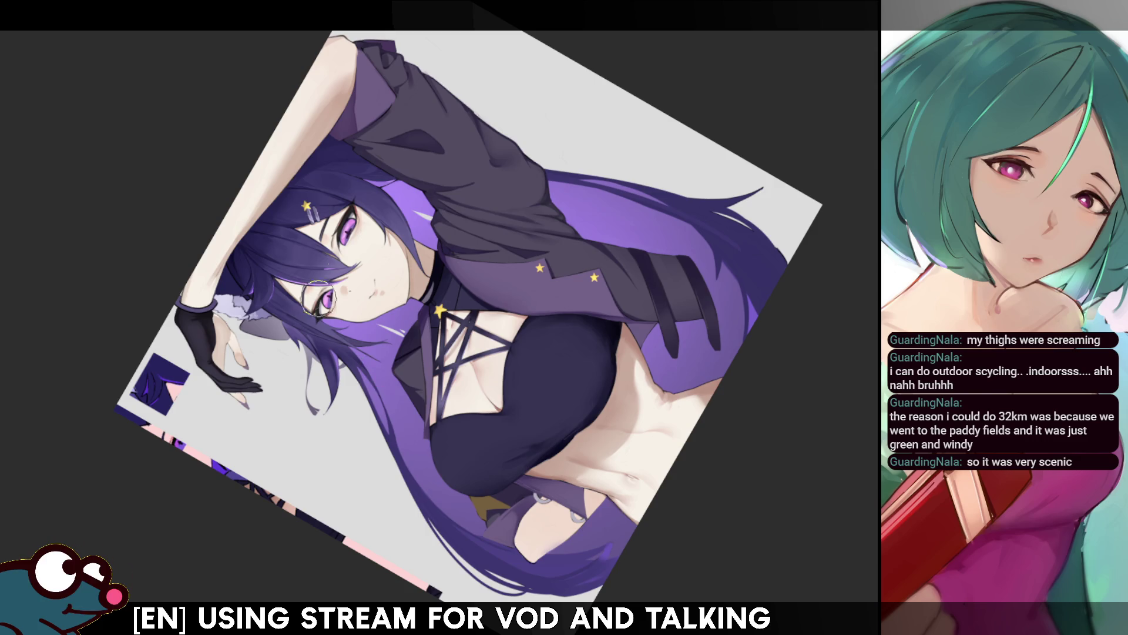
pyautogui.moveTo(273, 294); pyautogui.dragTo(347, 188)
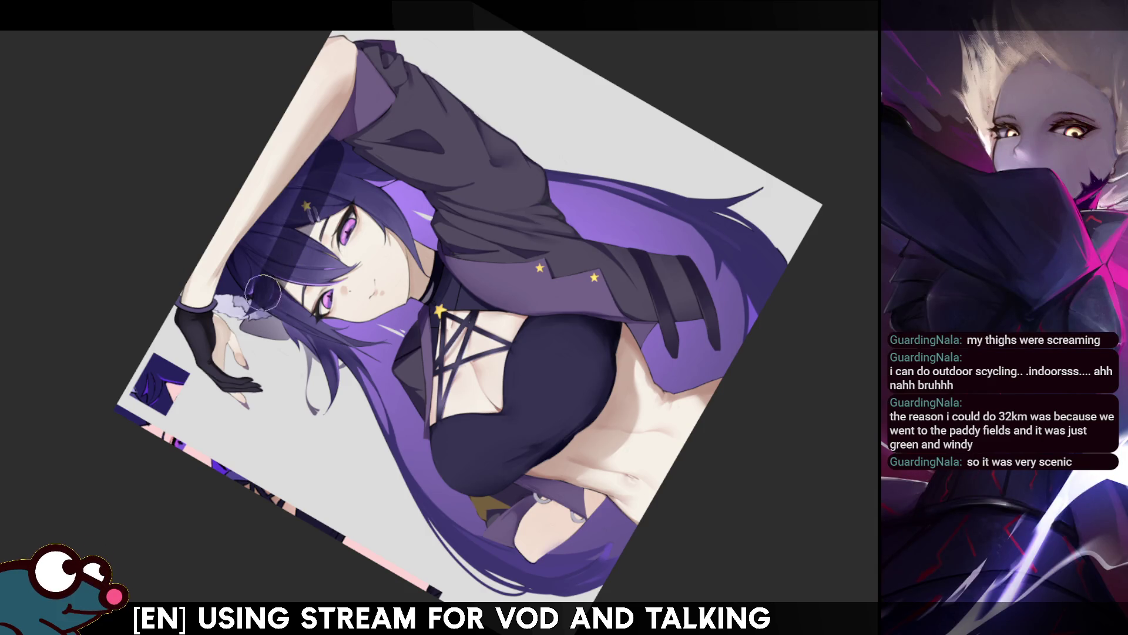
pyautogui.press('[')
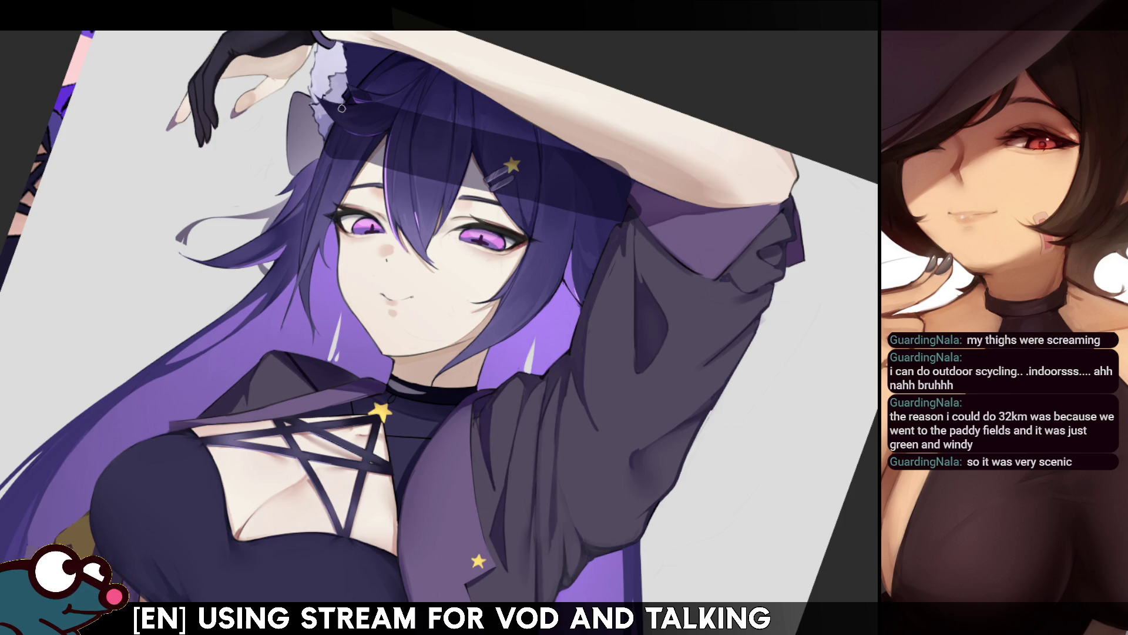
# Step: Rotate and mirror-check the canvas view, then straighten it back to upright
pyautogui.moveTo(353, 71); pyautogui.dragTo(136, 135)
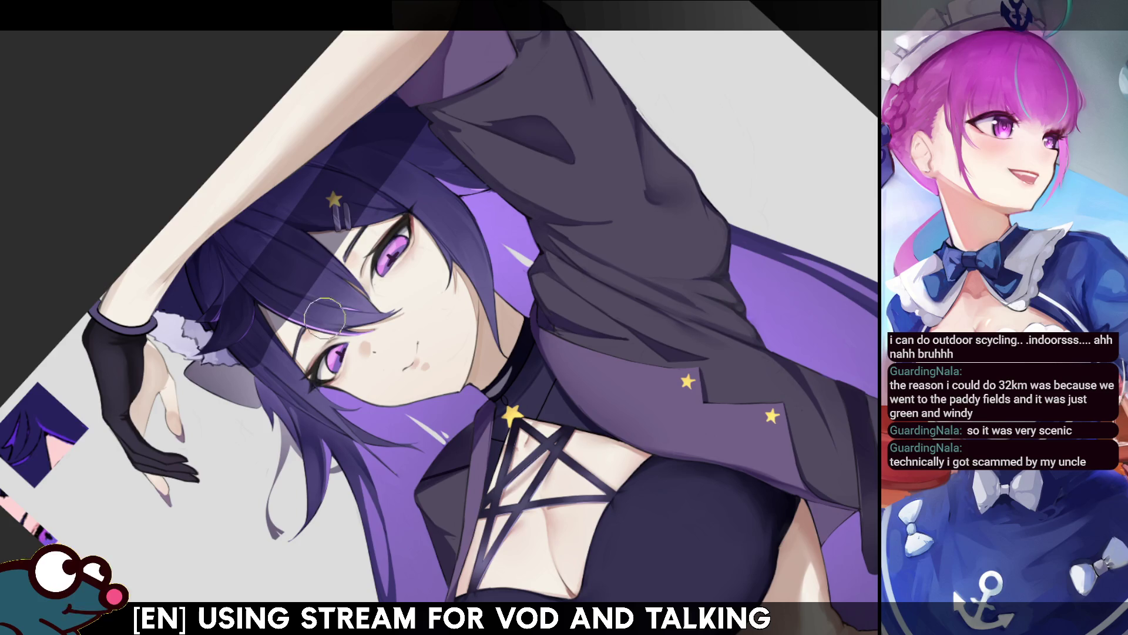
pyautogui.press(']')
pyautogui.press(']')
pyautogui.press(']')
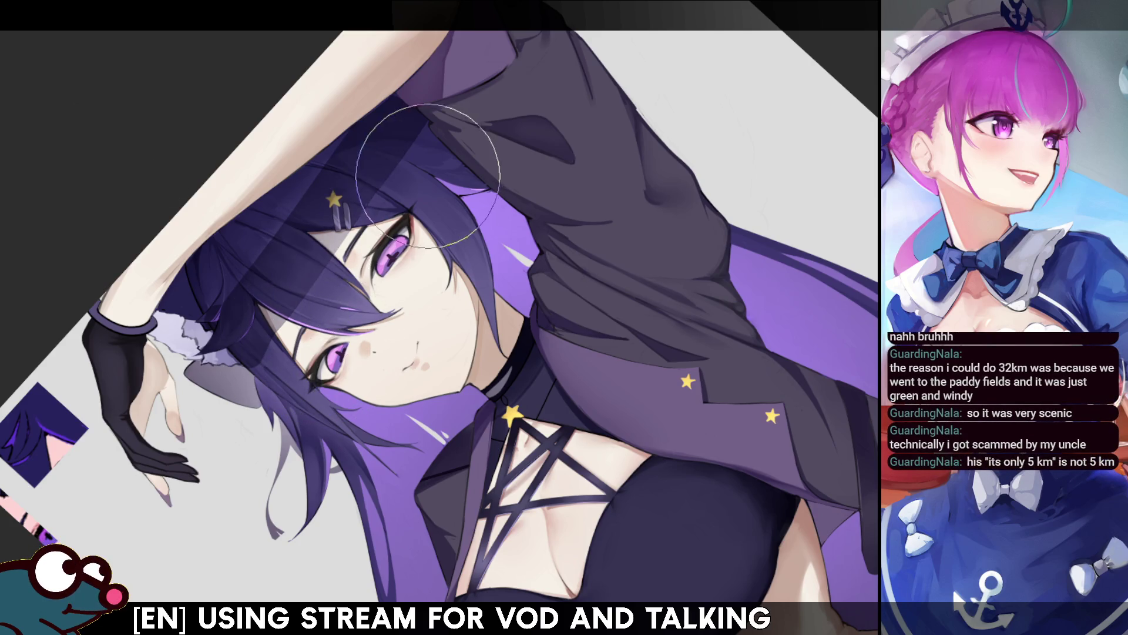
pyautogui.press('h')
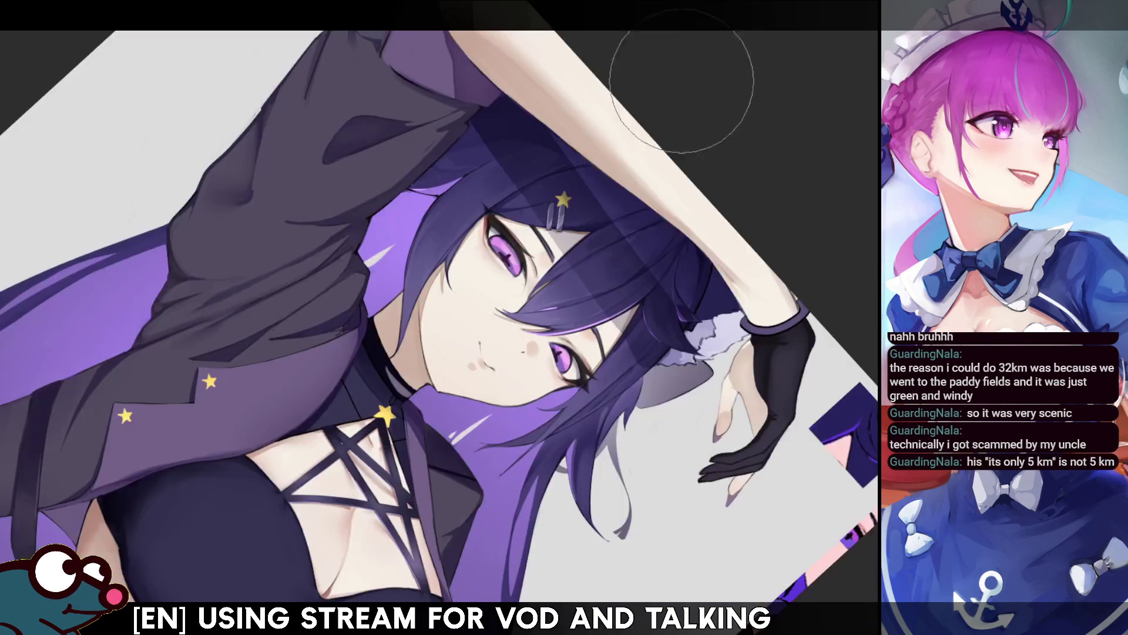
pyautogui.press('h')
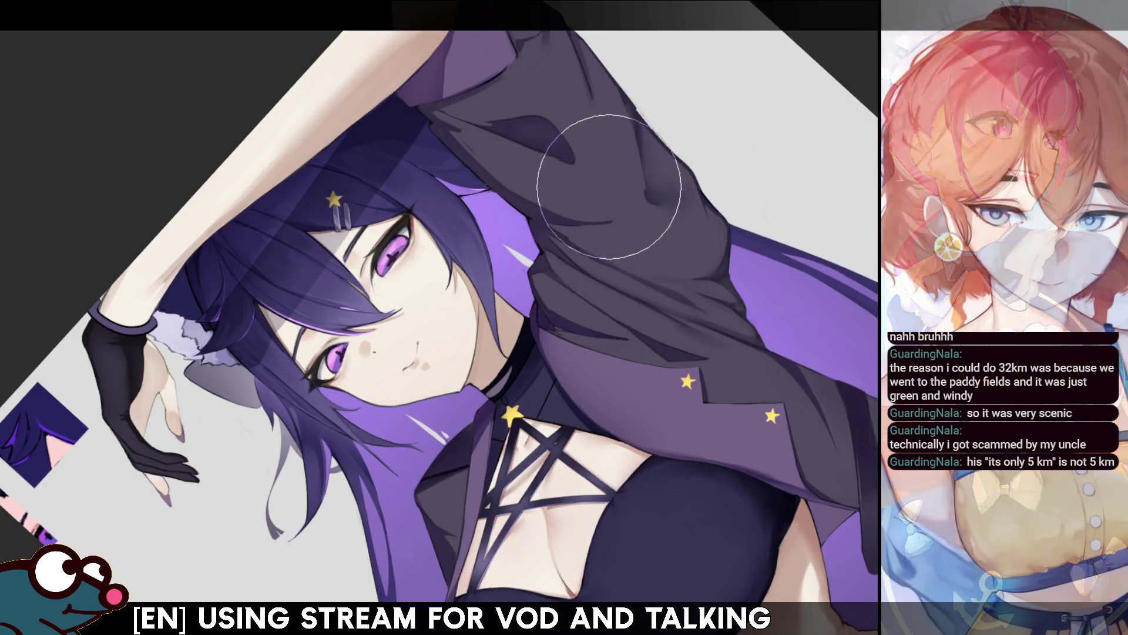
pyautogui.press('Home')
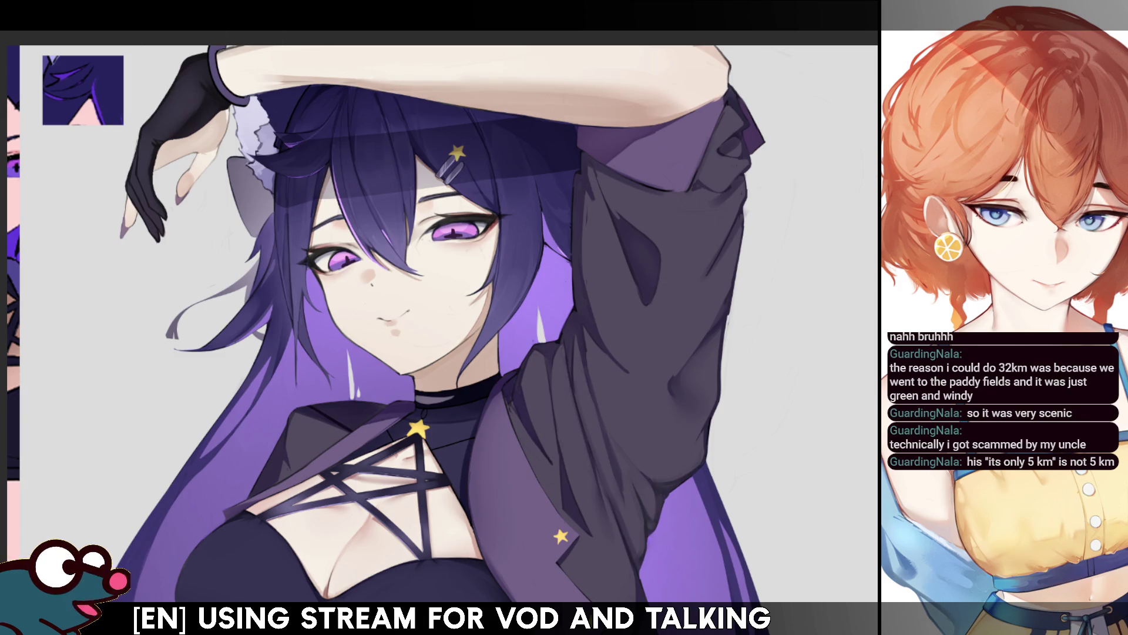
# Step: Shear the forehead hair shadow, slanting its left side down and raising its right, then deselect
pyautogui.hotkey('ctrl', 't')
pyautogui.moveTo(581, 186); pyautogui.dragTo(591, 238)
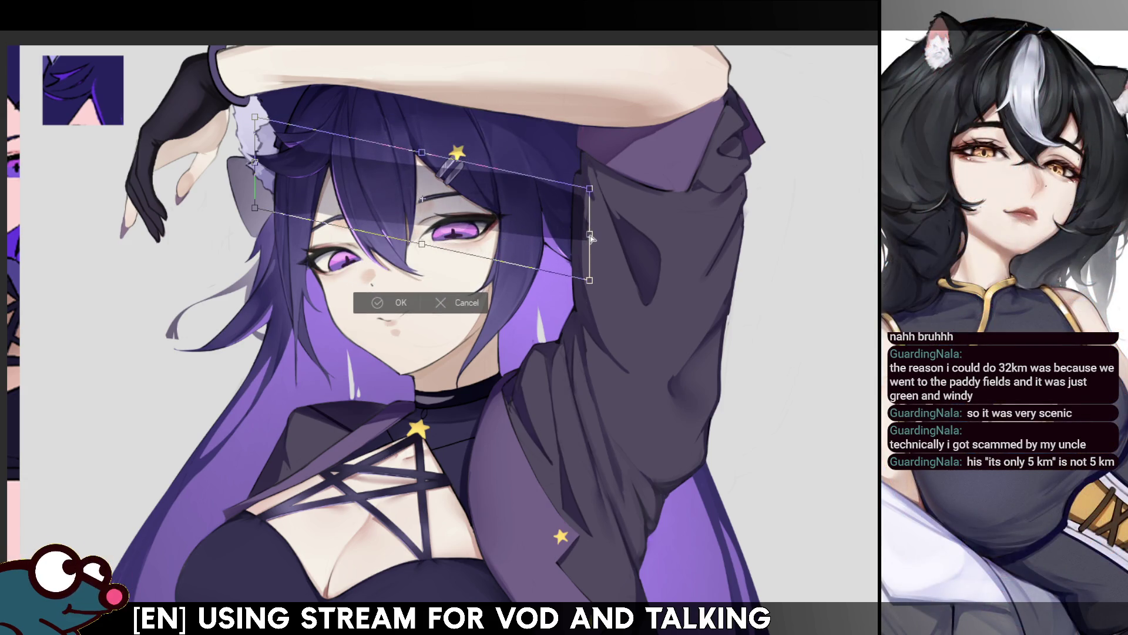
pyautogui.hotkey('ctrl', 'z')
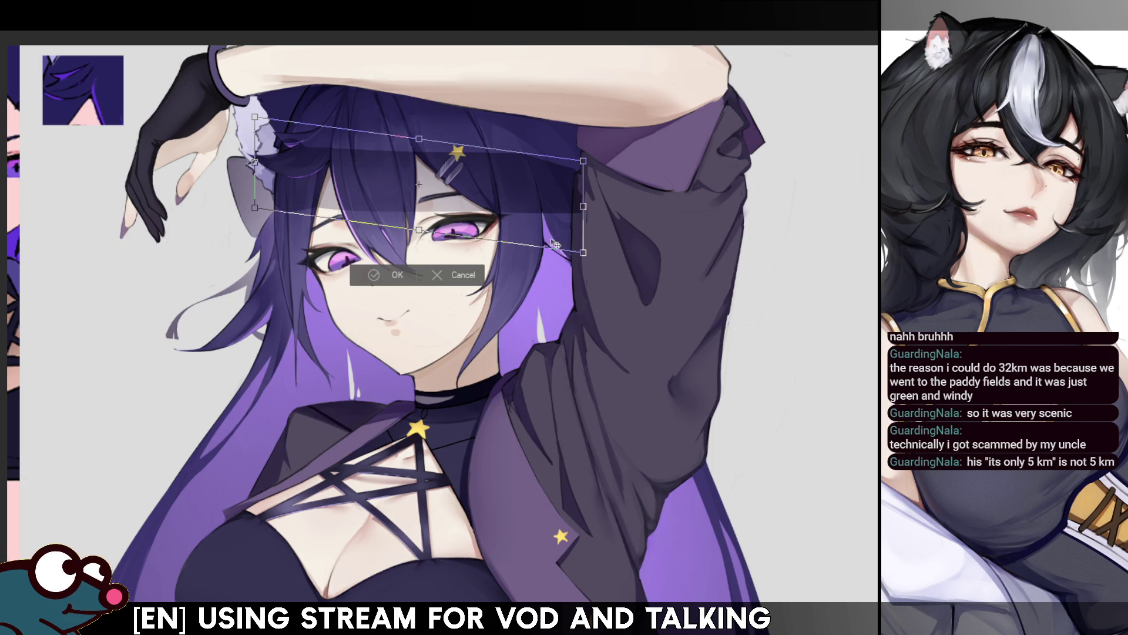
pyautogui.moveTo(254, 163); pyautogui.dragTo(250, 227)
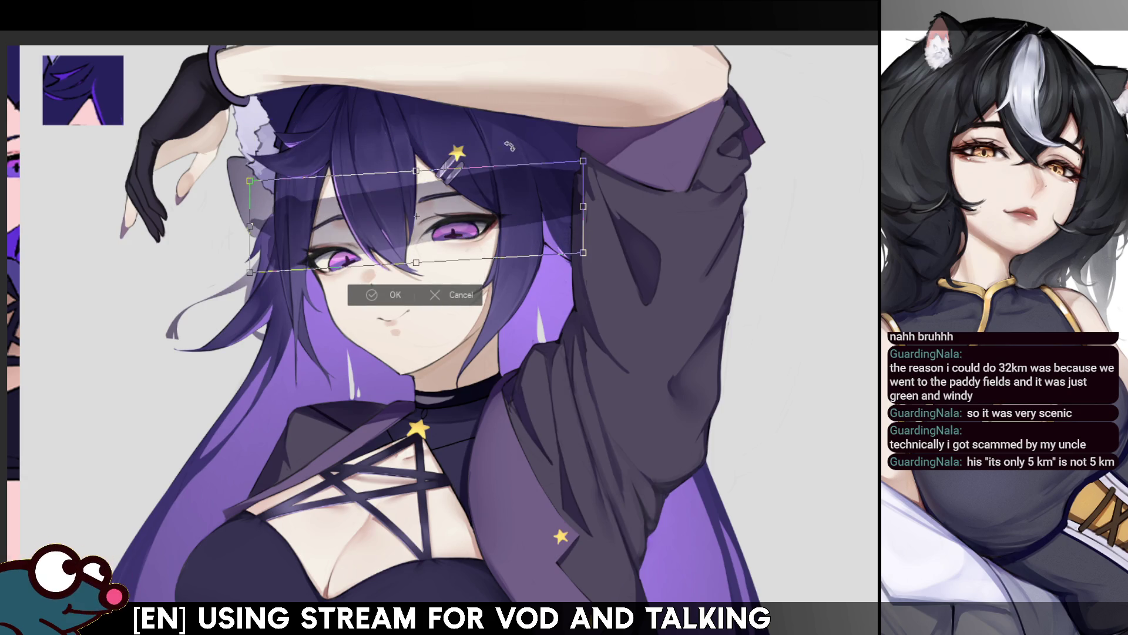
pyautogui.moveTo(588, 194); pyautogui.dragTo(589, 174)
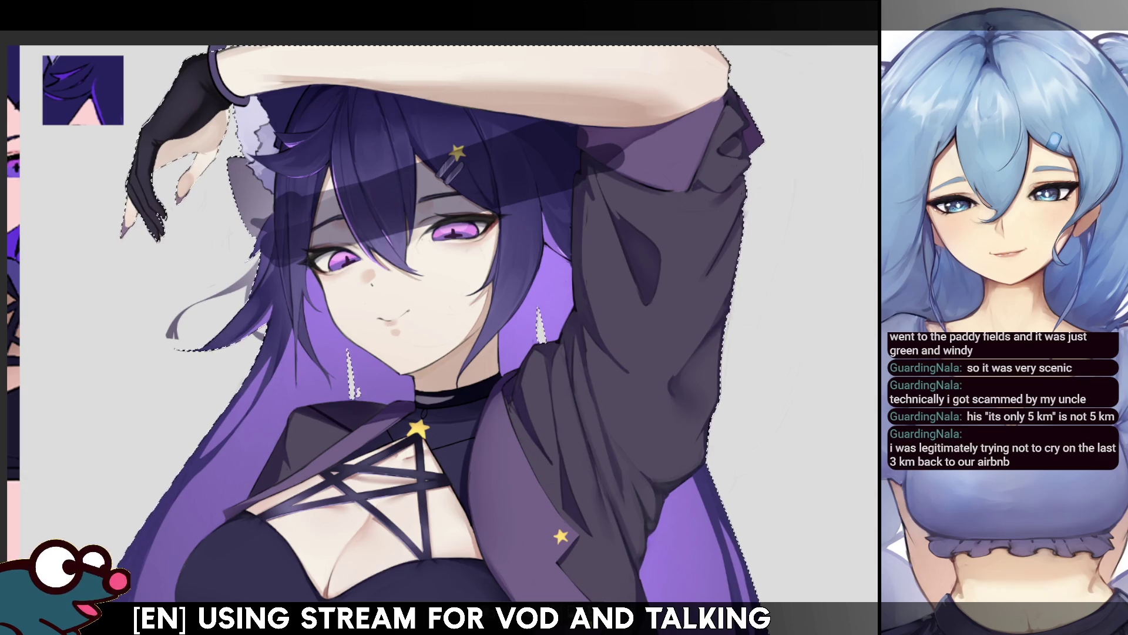
pyautogui.hotkey('ctrl', 'd')
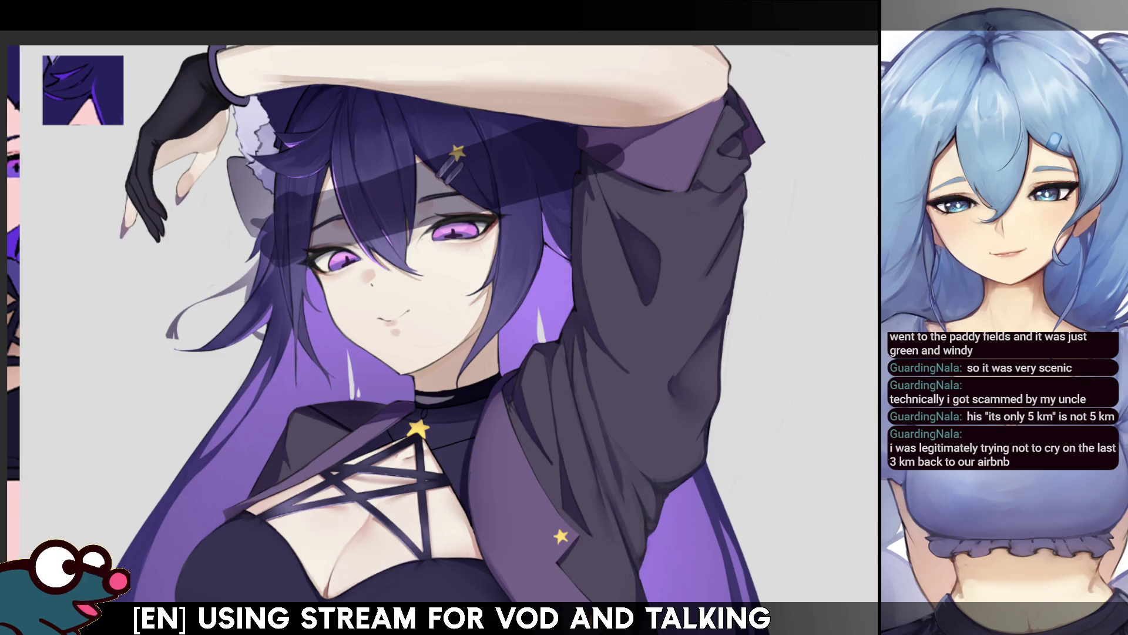
# Step: Enlarge the brush, mirror the canvas to check the girl's proportions, then zoom out to the full illustration
pyautogui.press(']')
pyautogui.press(']')
pyautogui.press(']')
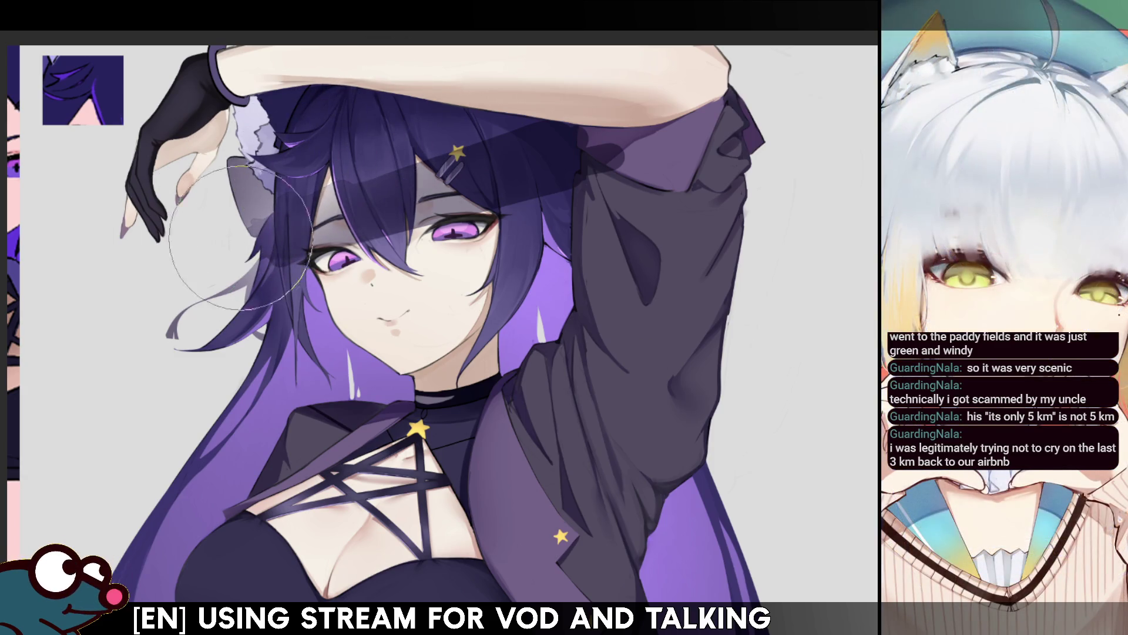
pyautogui.press('h')
pyautogui.press('h')
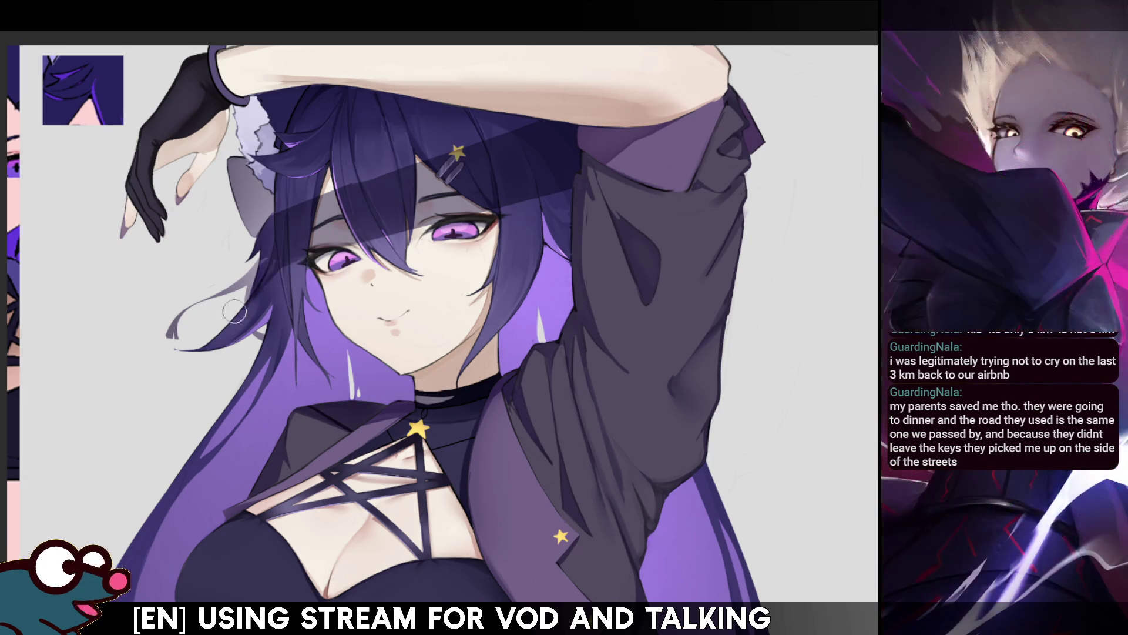
pyautogui.press('m')
pyautogui.press('m')
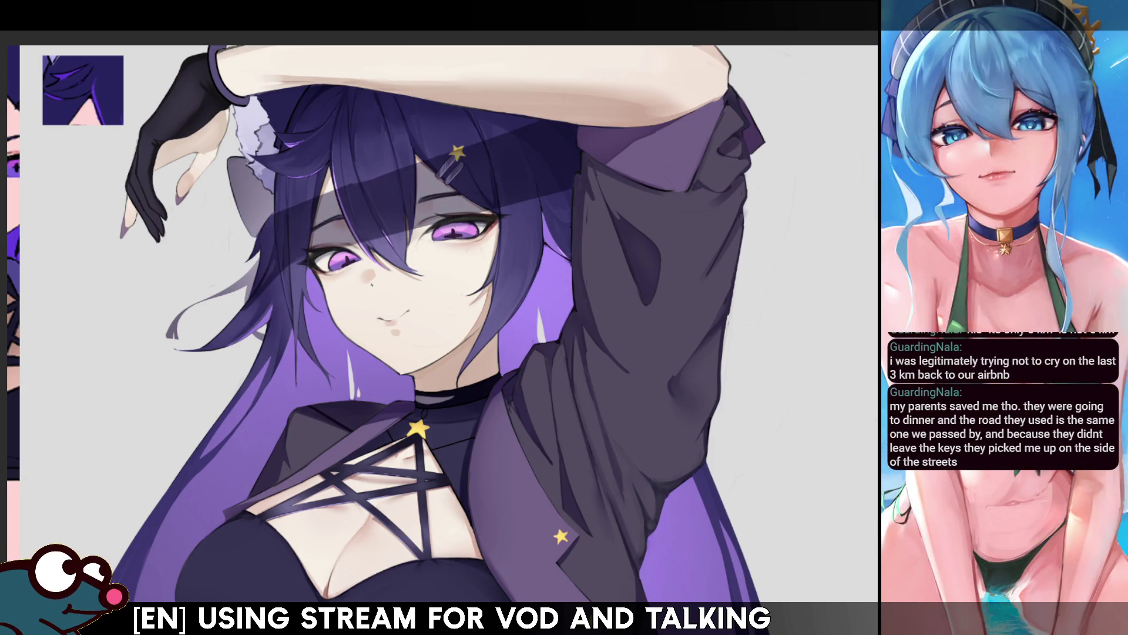
pyautogui.press(']')
pyautogui.press(']')
pyautogui.press(']')
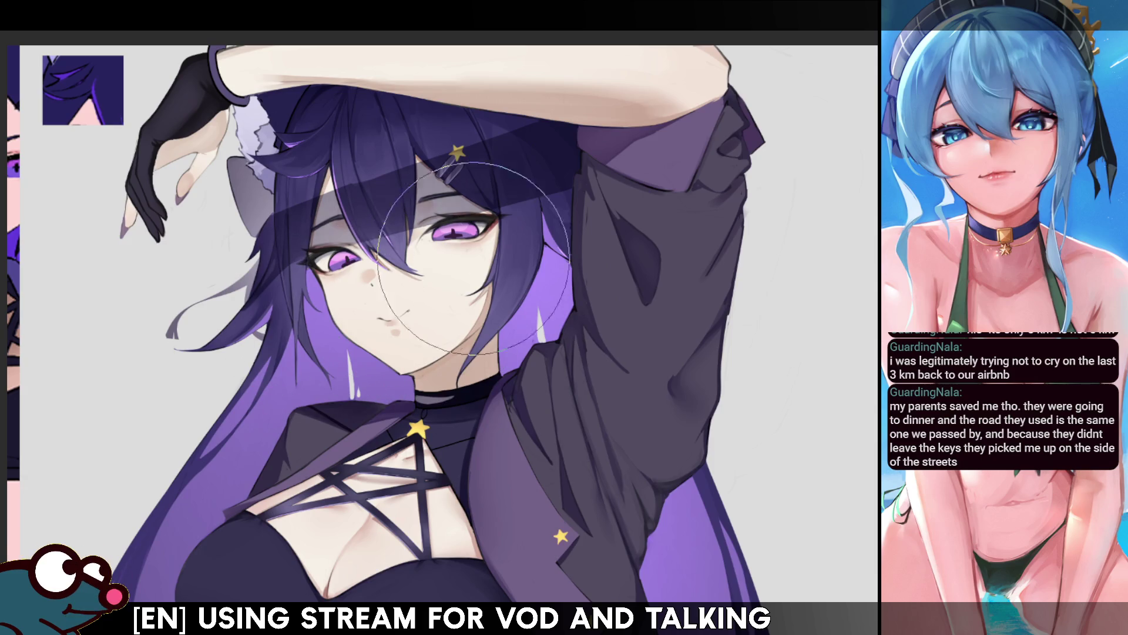
pyautogui.press('h')
pyautogui.press('h')
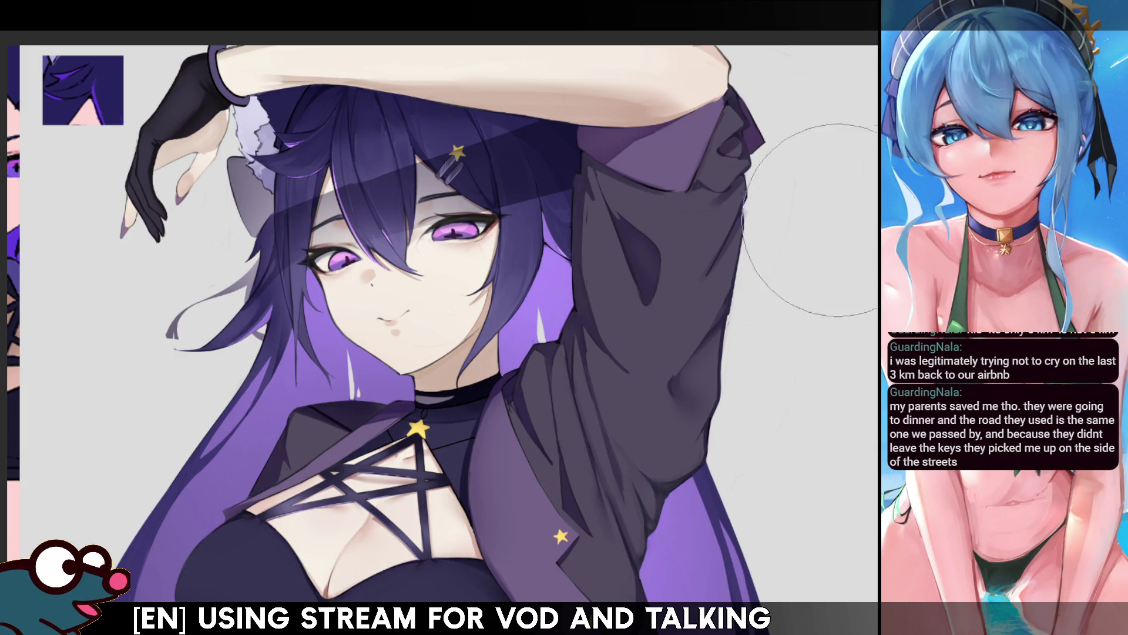
pyautogui.hotkey('ctrl', '-')
pyautogui.hotkey('ctrl', '-')
pyautogui.hotkey('ctrl', '-')
pyautogui.hotkey('ctrl', '+')
pyautogui.hotkey('ctrl', '+')
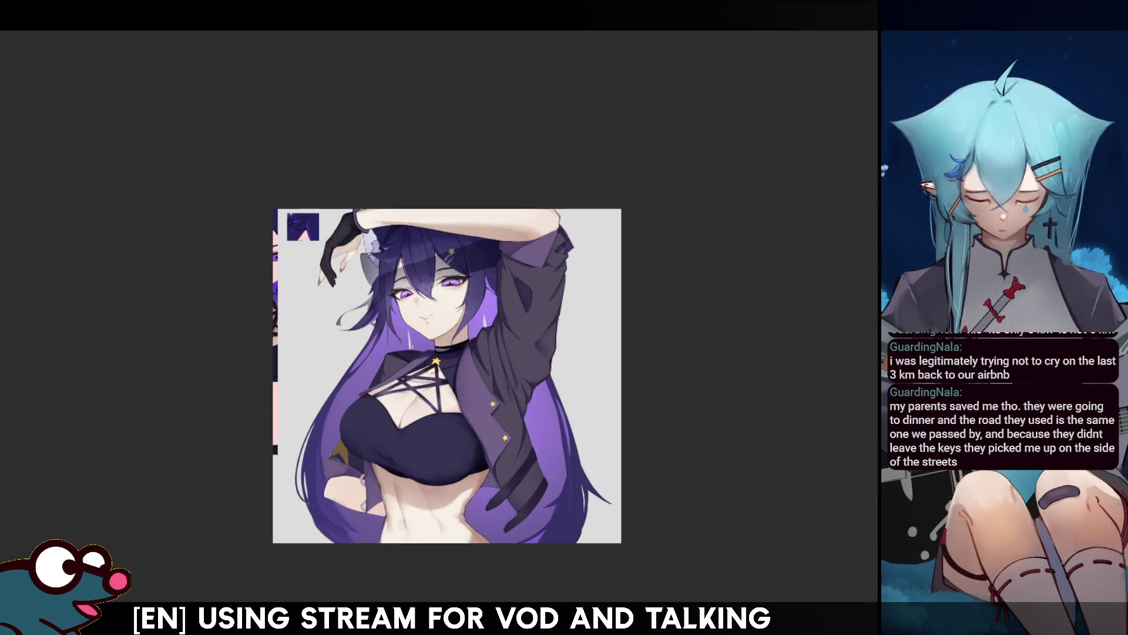
pyautogui.press('h')
pyautogui.press('h')
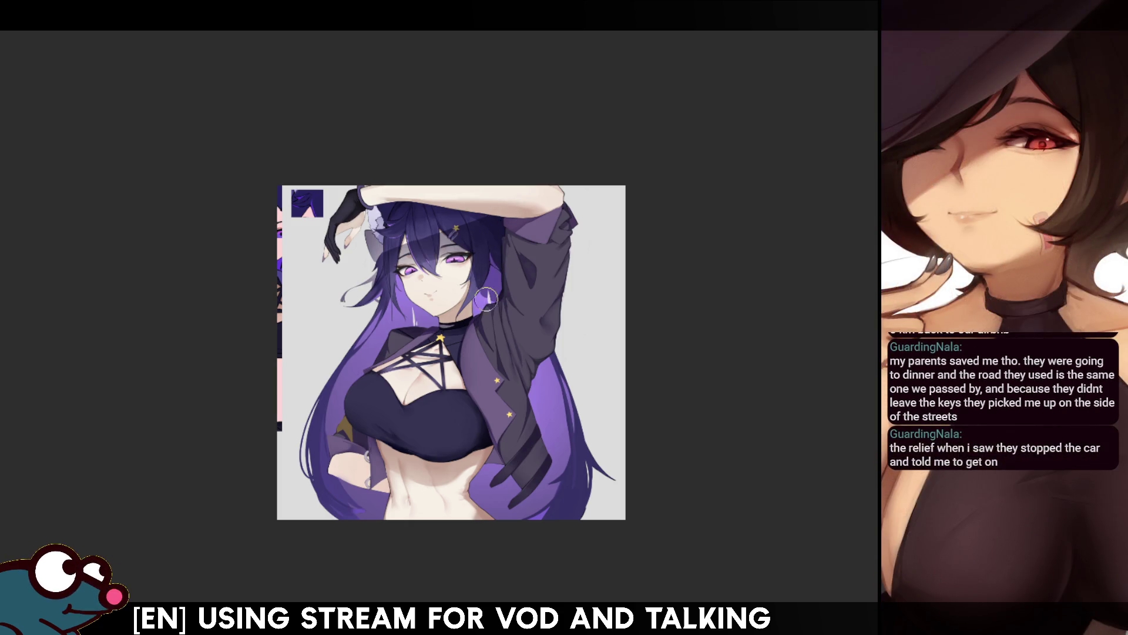
pyautogui.press('m')
pyautogui.press('m')
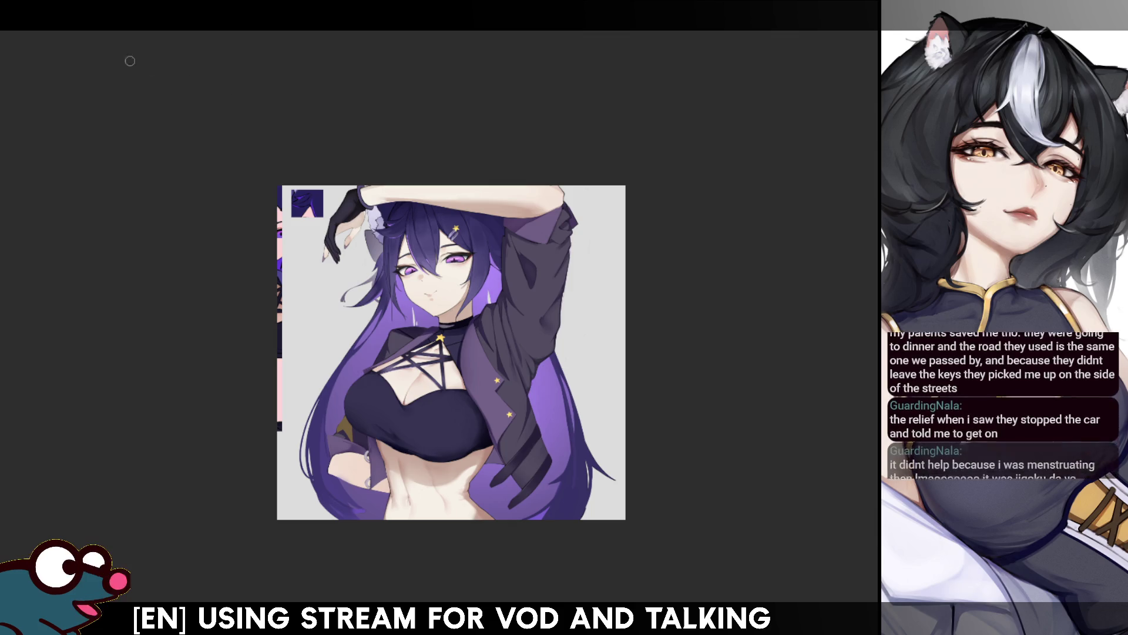
pyautogui.press(']')
pyautogui.press(']')
pyautogui.press(']')
pyautogui.press(']')
pyautogui.press(']')
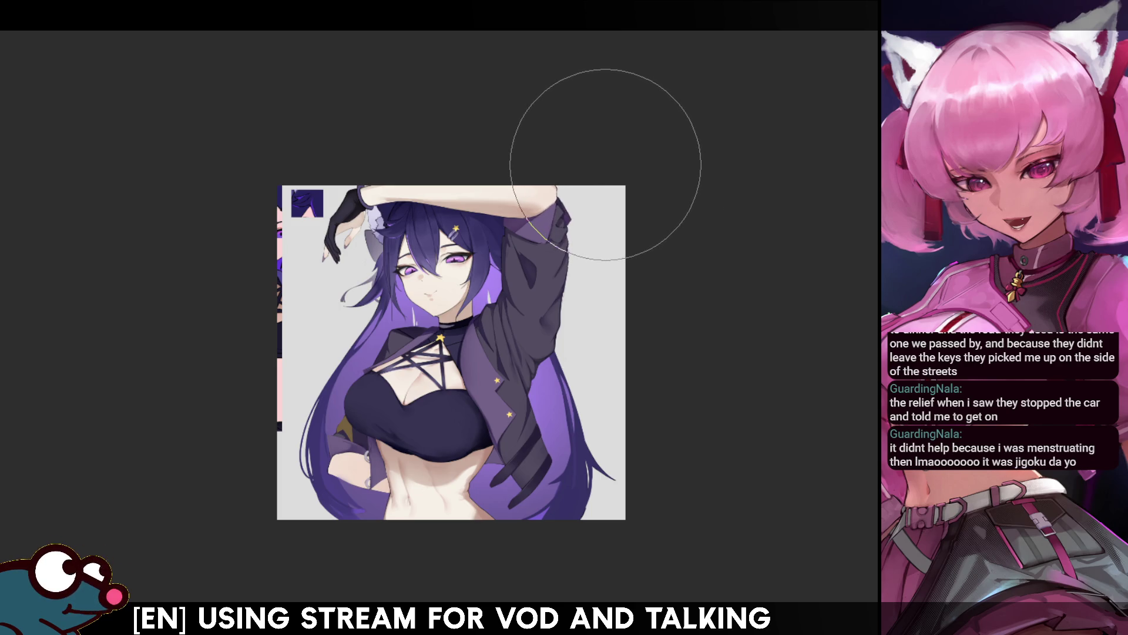
pyautogui.press('m')
pyautogui.press('m')
pyautogui.press('[')
pyautogui.press('[')
pyautogui.press('[')
pyautogui.press('[')
pyautogui.press('[')
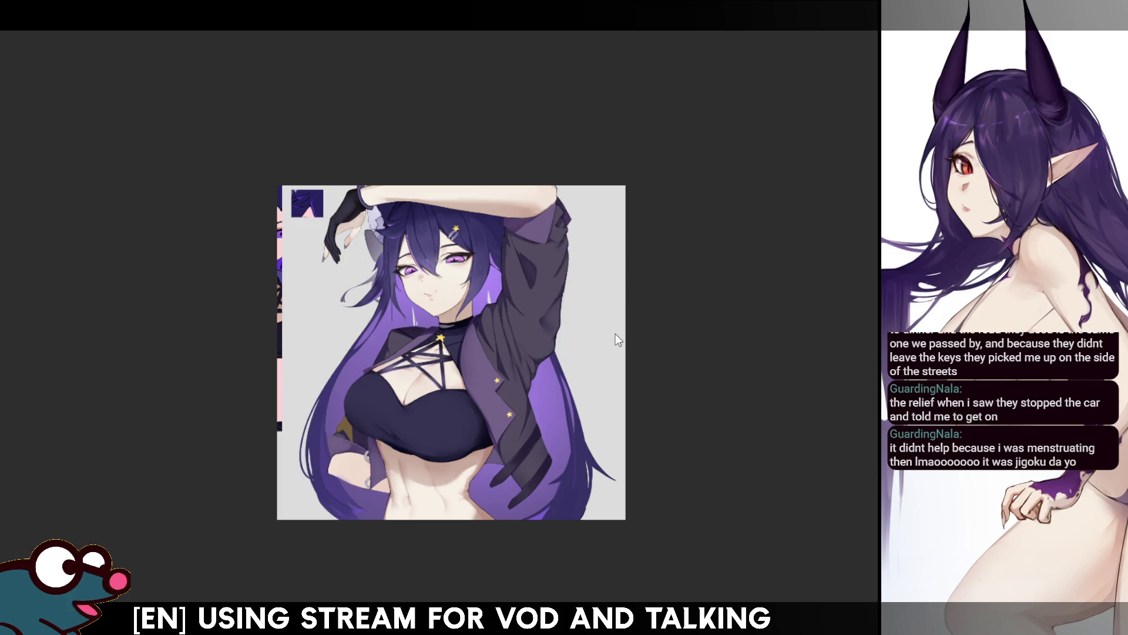
pyautogui.press(']')
pyautogui.press(']')
pyautogui.press(']')
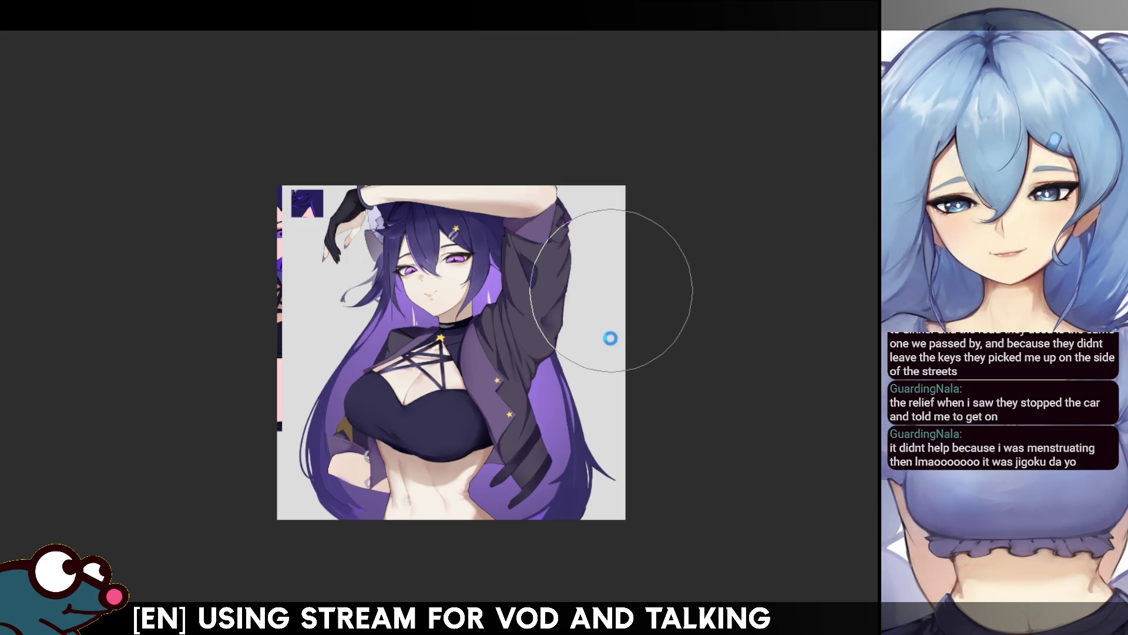
pyautogui.press('h')
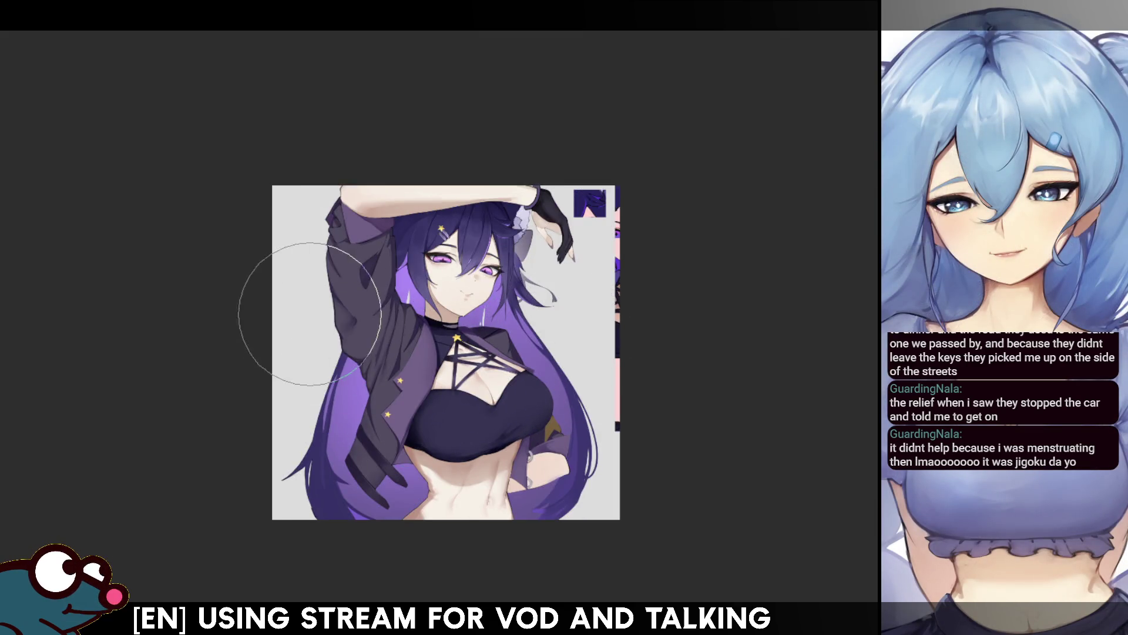
pyautogui.press(']')
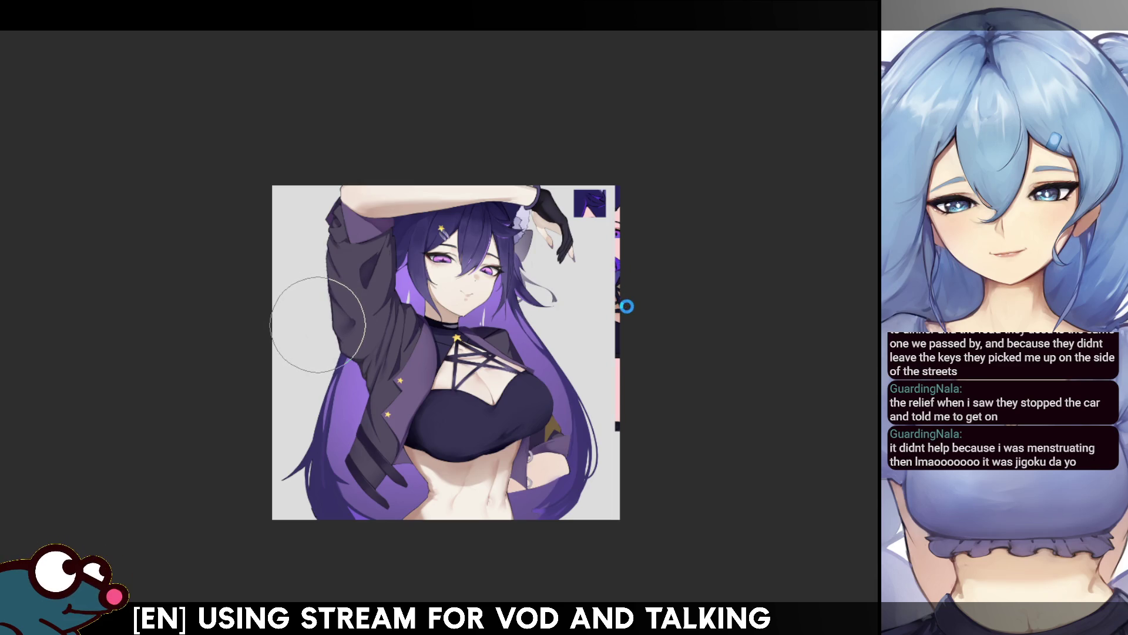
pyautogui.press('h')
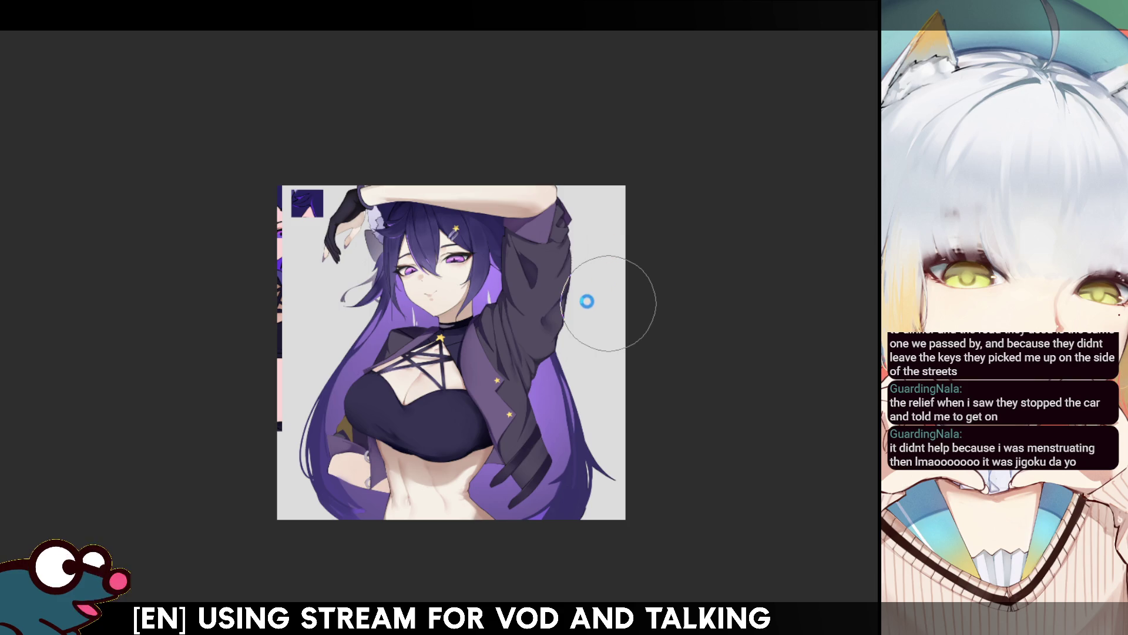
pyautogui.press('[')
pyautogui.press('[')
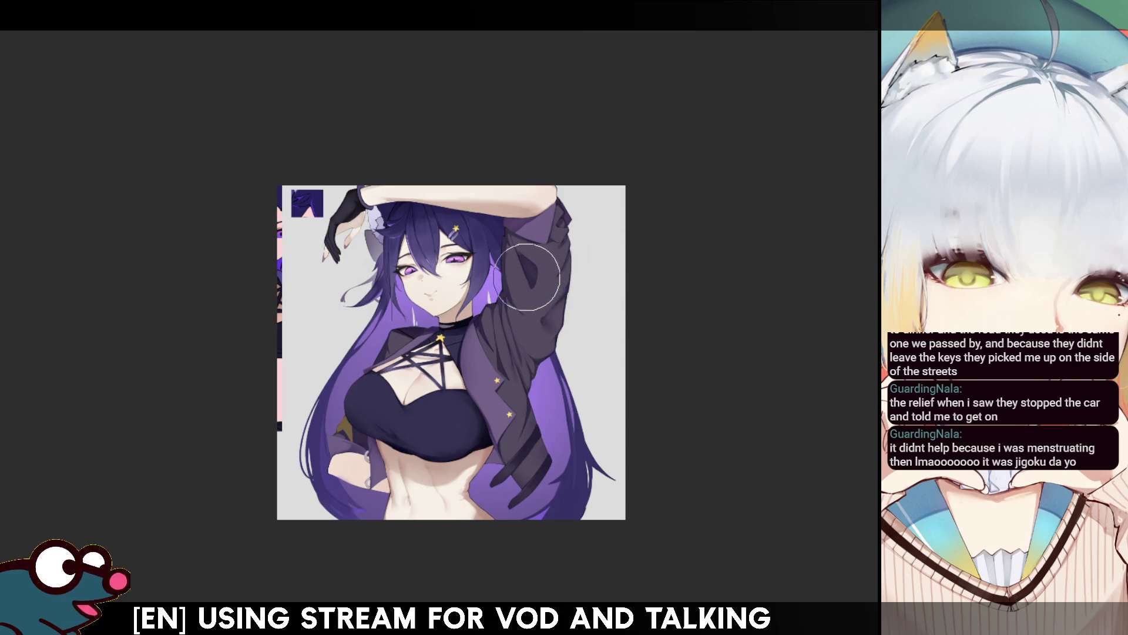
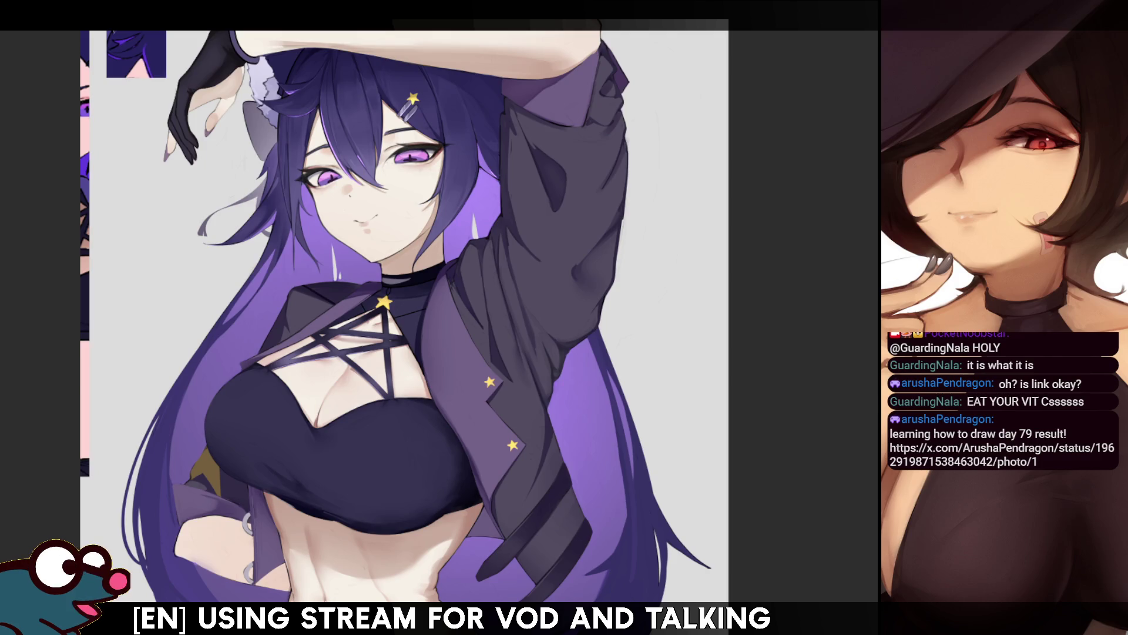
# Step: Fit the purple-haired illustration to the window, then switch to the blue-haired elf tweet screenshot
pyautogui.hotkey('ctrl', '0')
pyautogui.scroll(5, 335, 91)
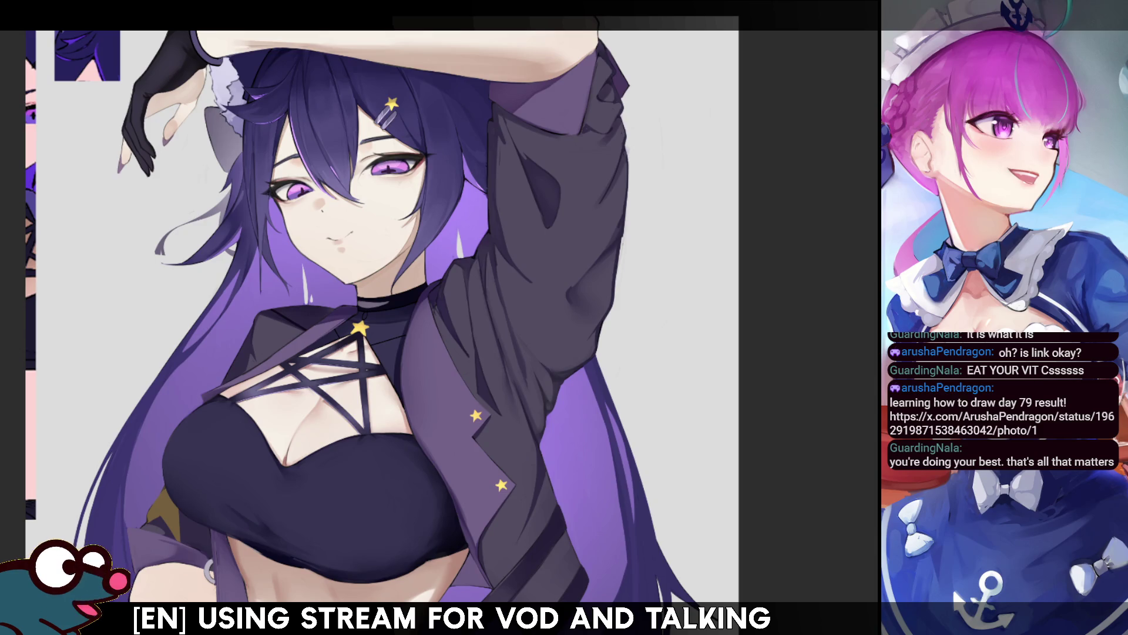
pyautogui.hotkey('ctrl', 'Tab')
pyautogui.scroll(3, 517, 201)
pyautogui.scroll(-3, 394, 329)
pyautogui.scroll(3, 329, 194)
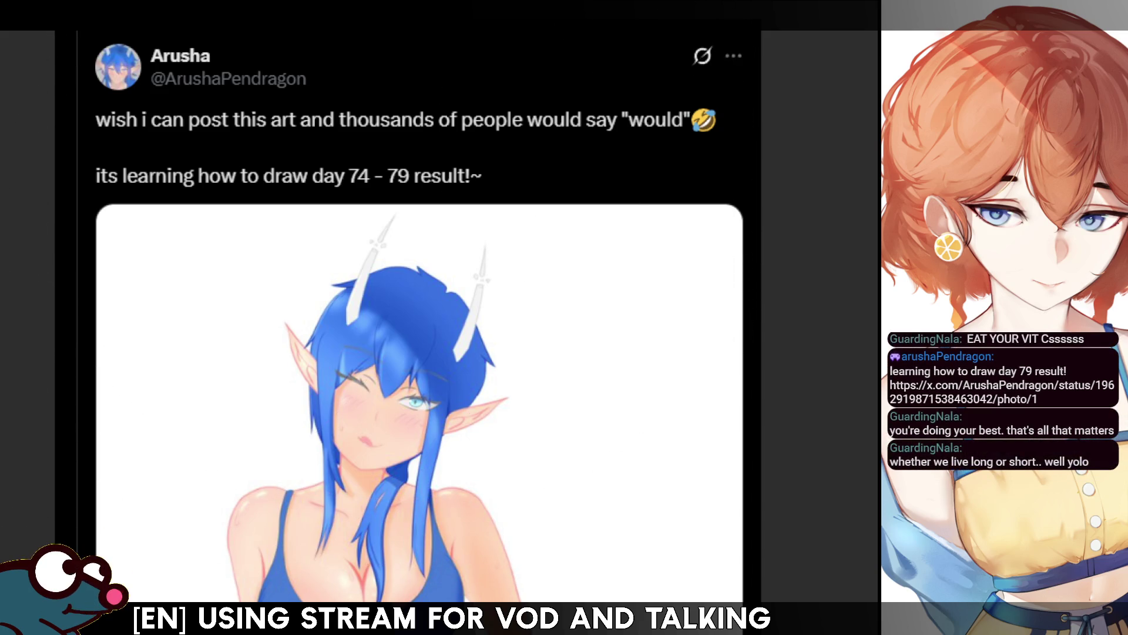
# Step: Zoom in and out around the tweet screenshot, then go back to the purple-haired girl illustration
pyautogui.scroll(-3, 378, 315)
pyautogui.scroll(4, 371, 499)
pyautogui.scroll(2, 307, 176)
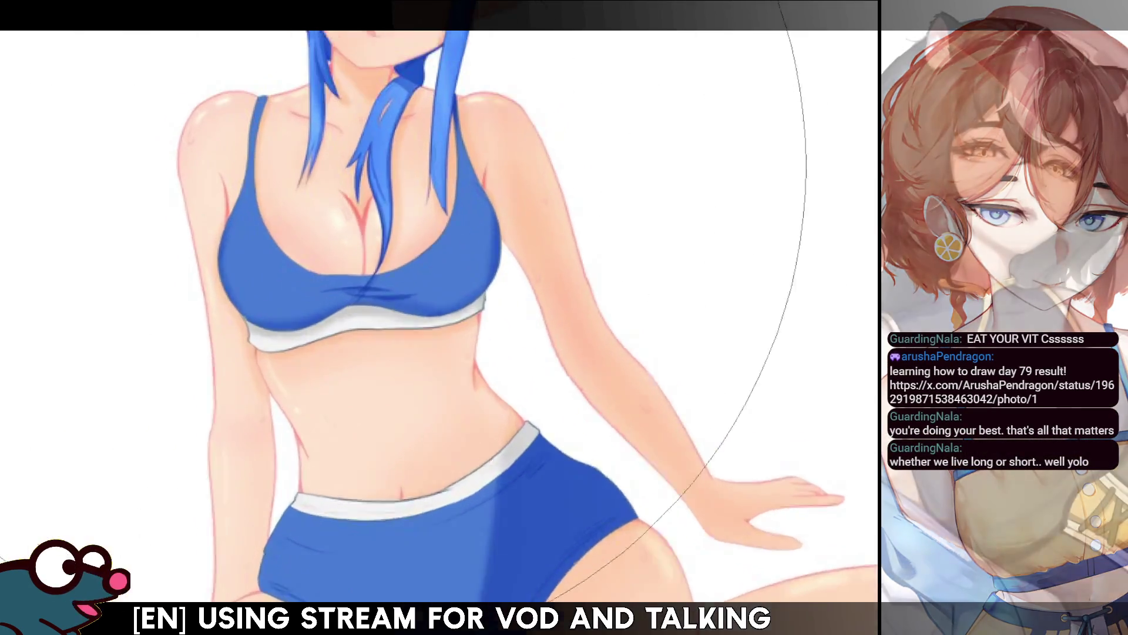
pyautogui.scroll(1, 341, 247)
pyautogui.scroll(2, 340, 247)
pyautogui.scroll(-3, 341, 246)
pyautogui.scroll(3, 340, 247)
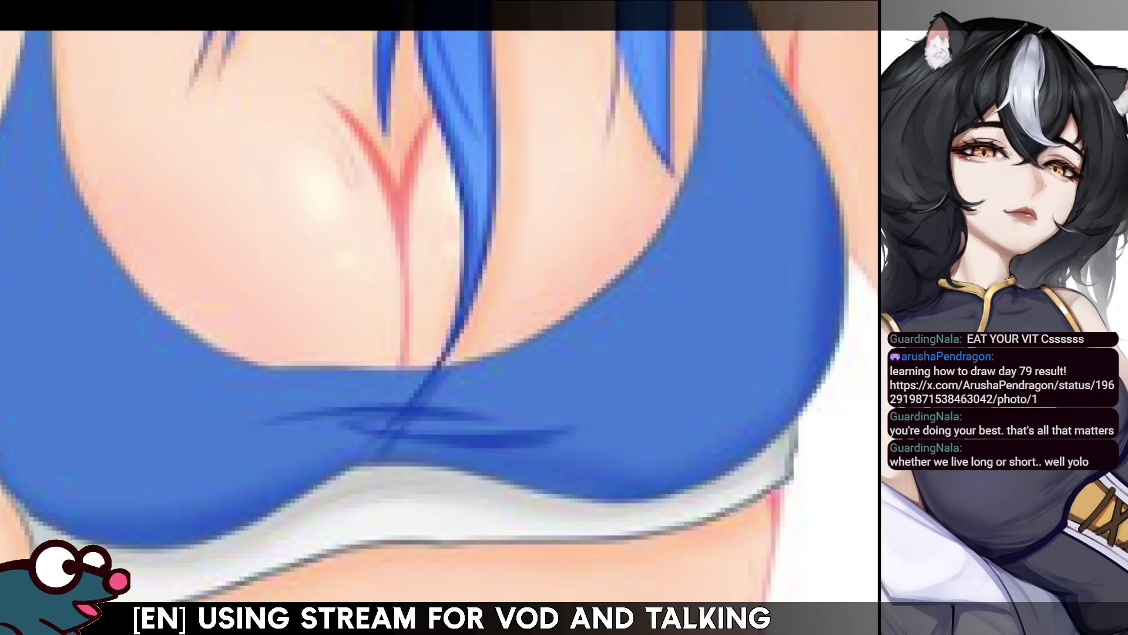
pyautogui.scroll(-5, 403, 423)
pyautogui.scroll(1, 391, 302)
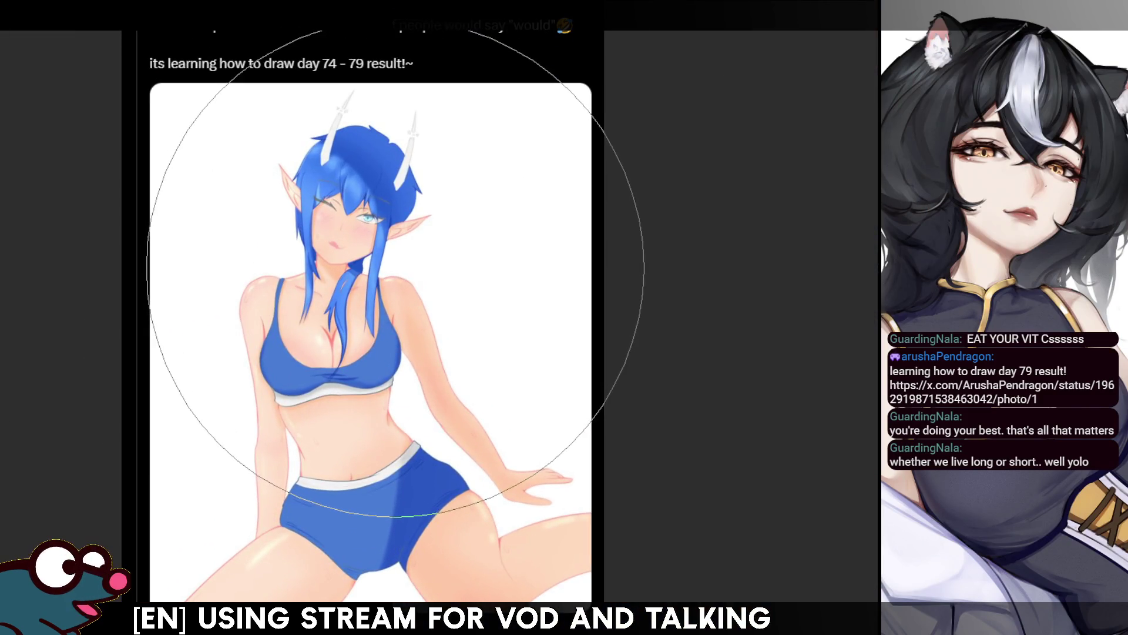
pyautogui.scroll(2, 404, 262)
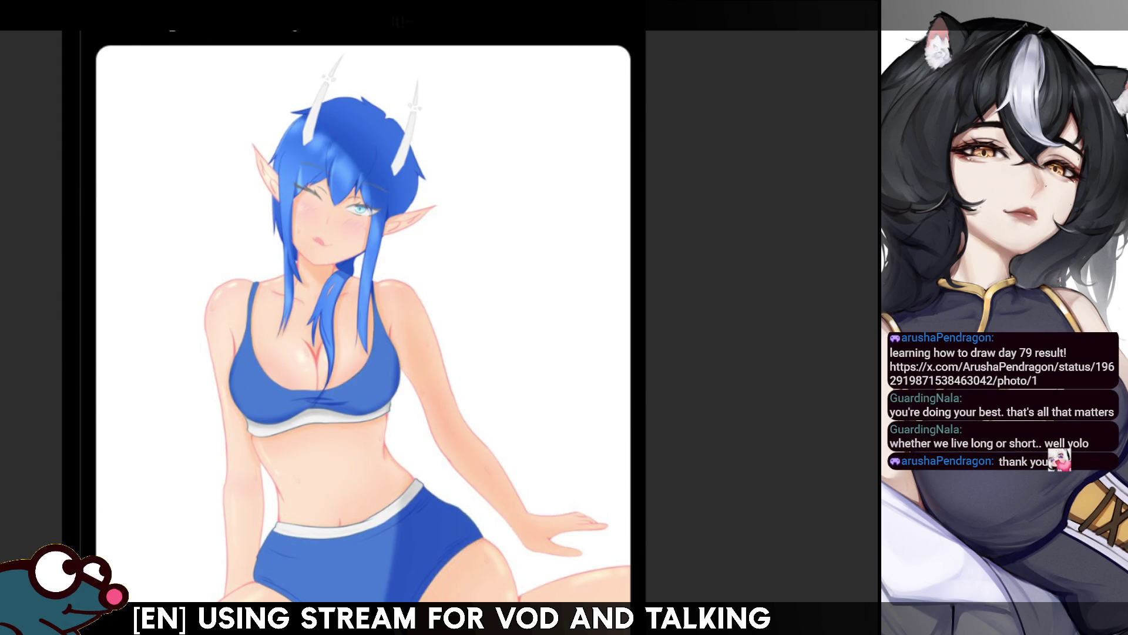
pyautogui.scroll(-2, 411, 235)
pyautogui.scroll(1, 412, 235)
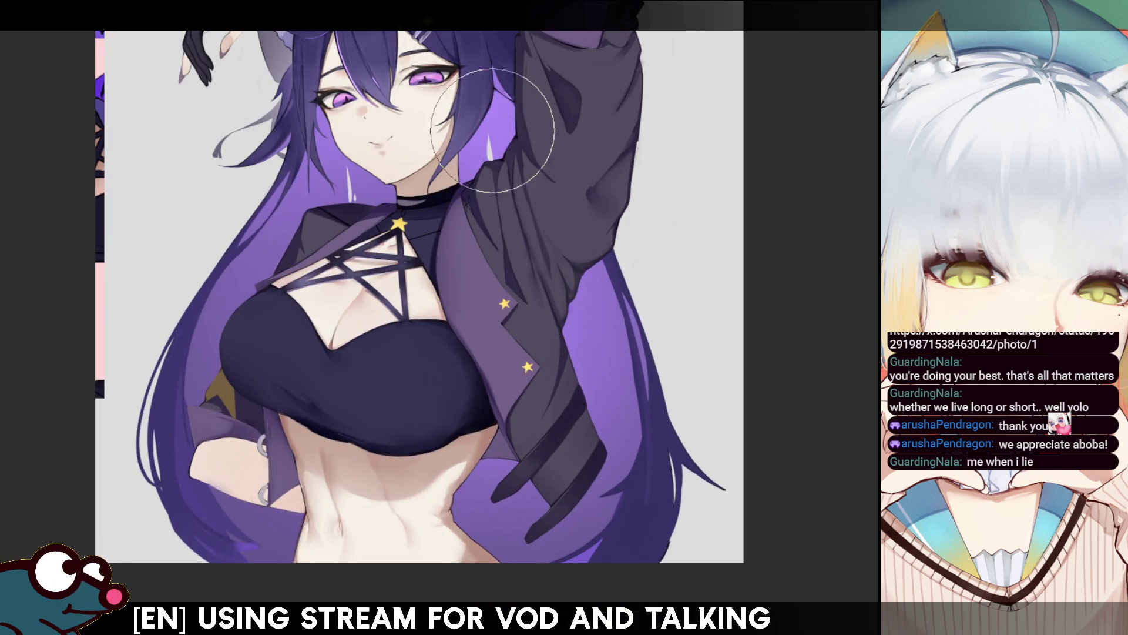
pyautogui.scroll(2, 496, 115)
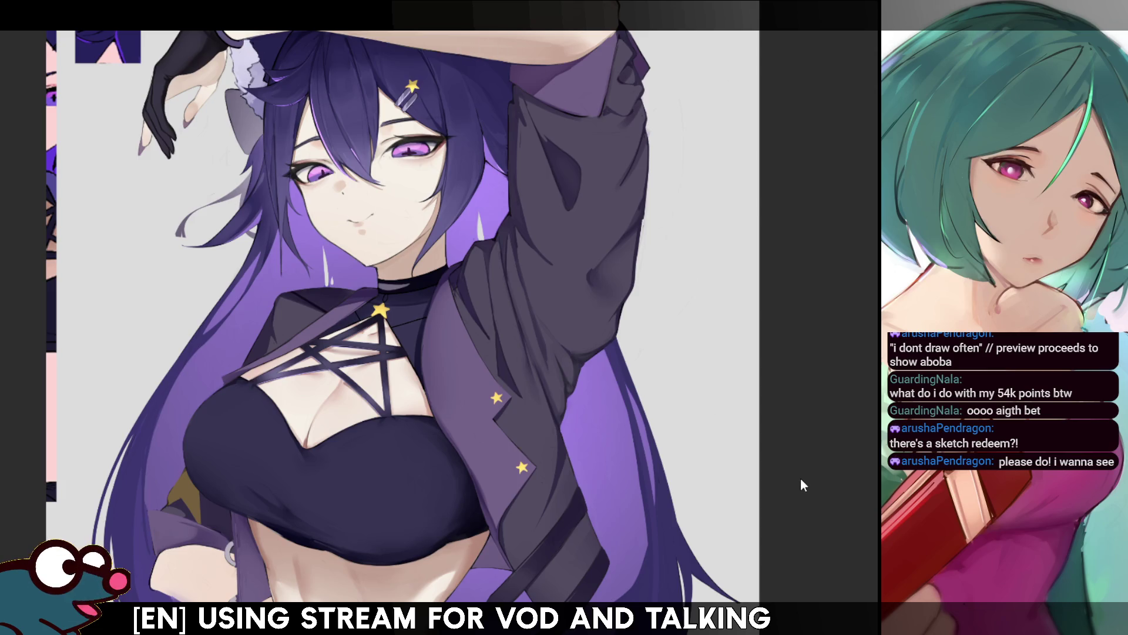
# Step: Switch to the witch-hat woman artwork, centre it in view and make the brush smaller
pyautogui.hotkey('ctrl', 'Tab')
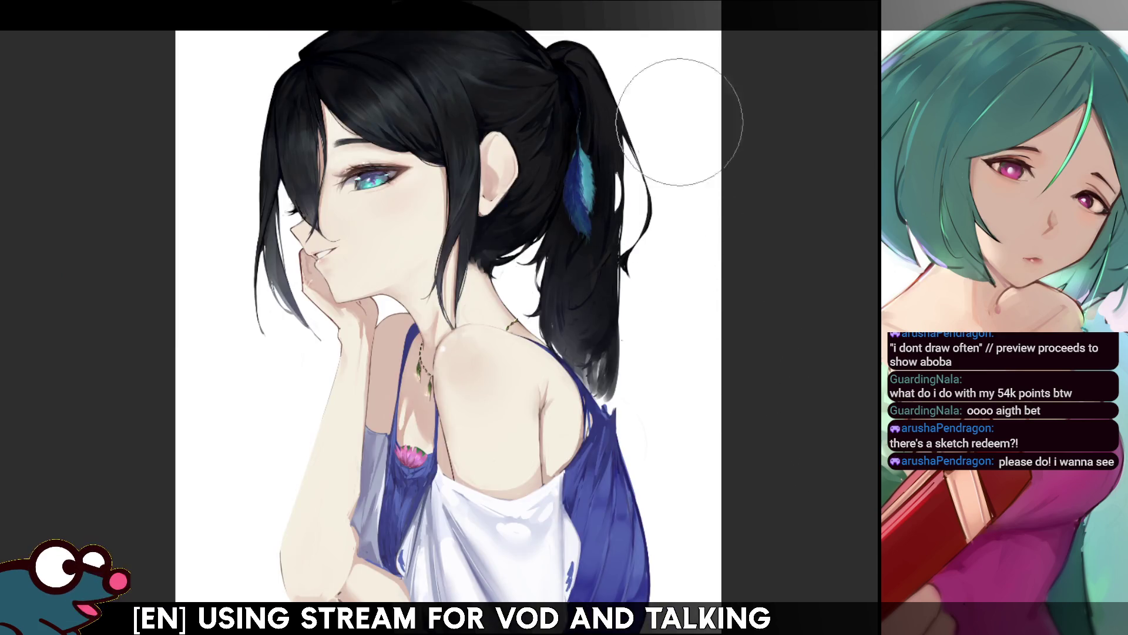
pyautogui.scroll(2, 667, 45)
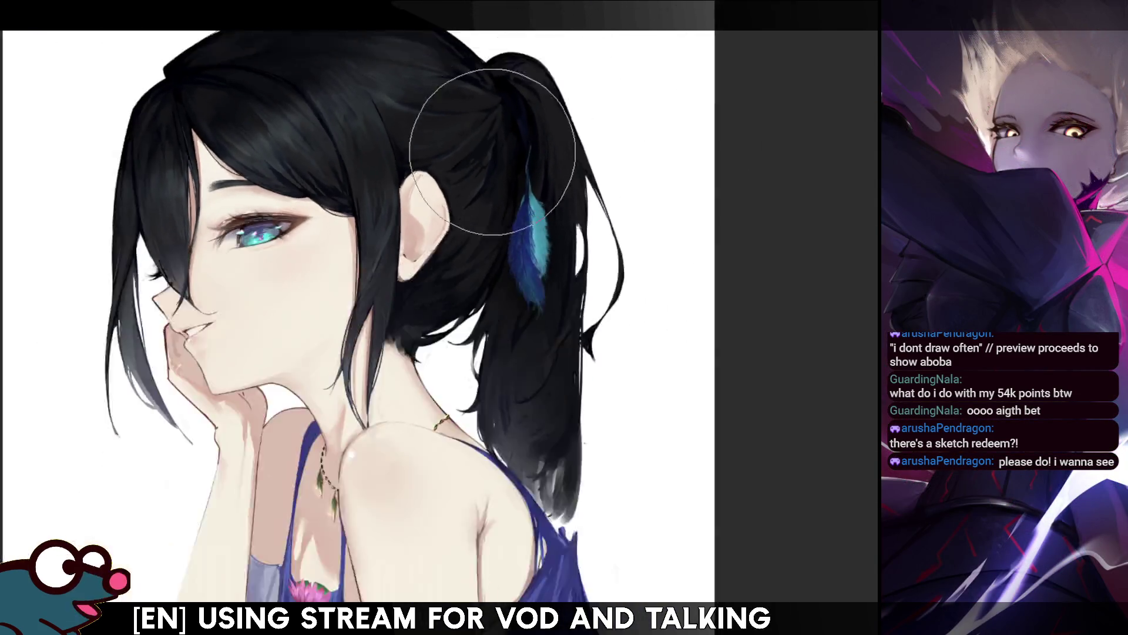
pyautogui.scroll(1, 511, 241)
pyautogui.moveTo(517, 252); pyautogui.dragTo(607, 249)
pyautogui.press('[')
pyautogui.press('[')
pyautogui.press('[')
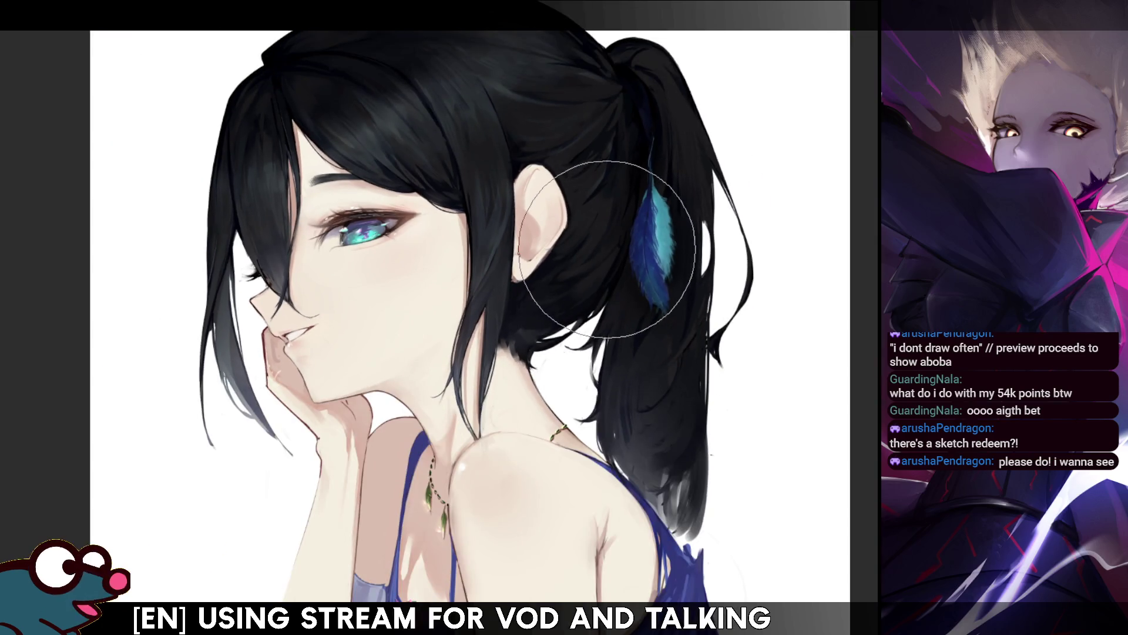
pyautogui.scroll(3, 505, 491)
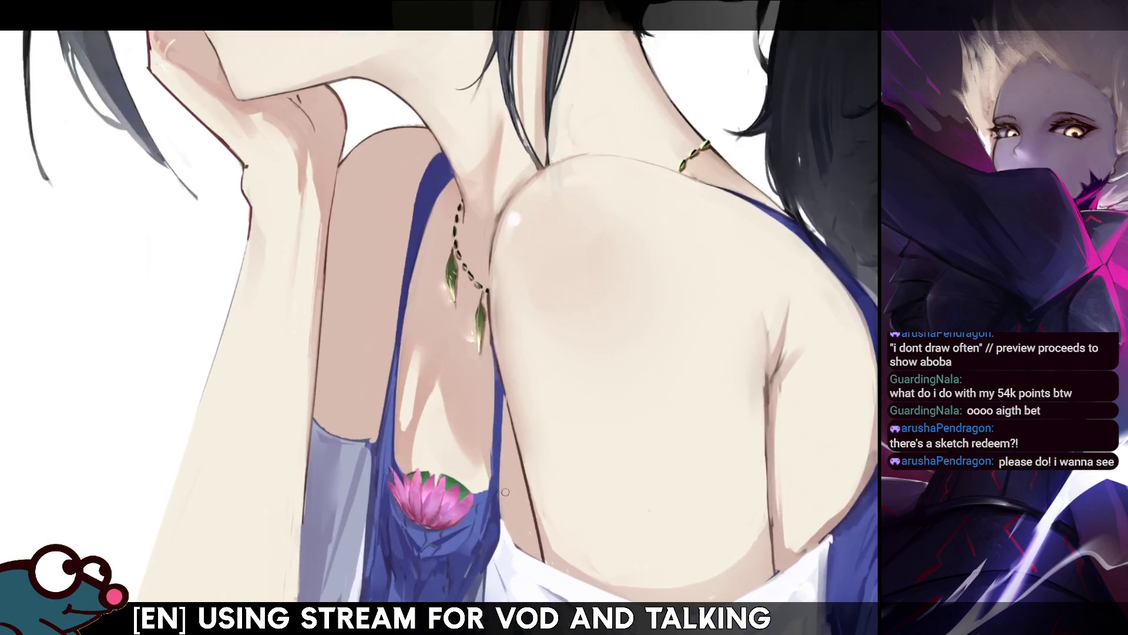
pyautogui.scroll(-2, 506, 491)
pyautogui.scroll(-3, 576, 447)
pyautogui.scroll(-2, 587, 440)
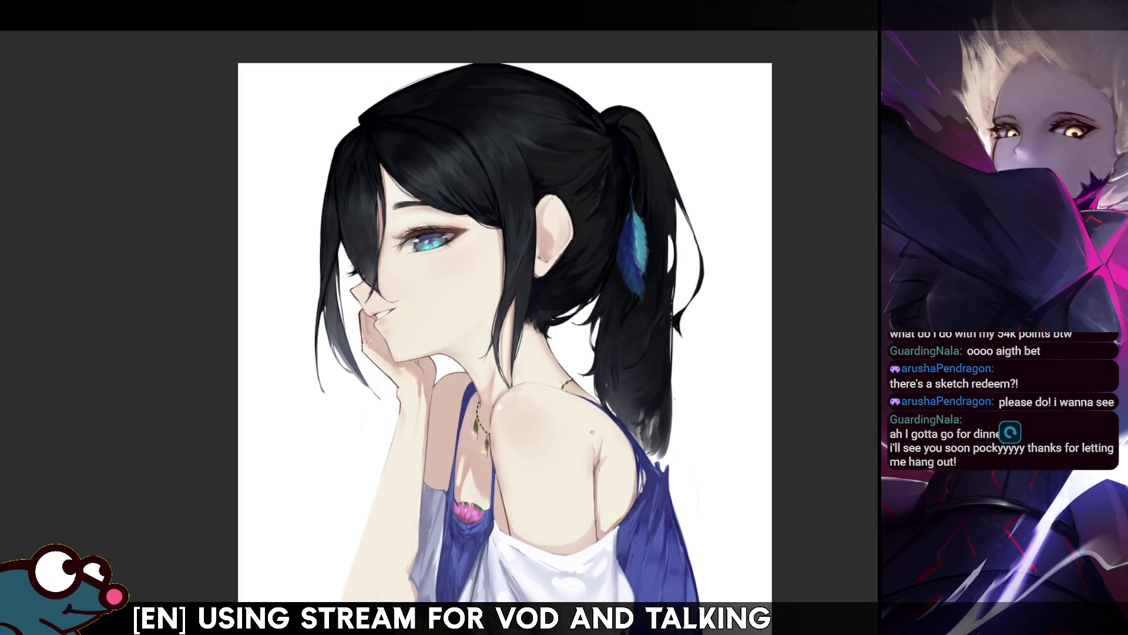
pyautogui.scroll(3, 467, 200)
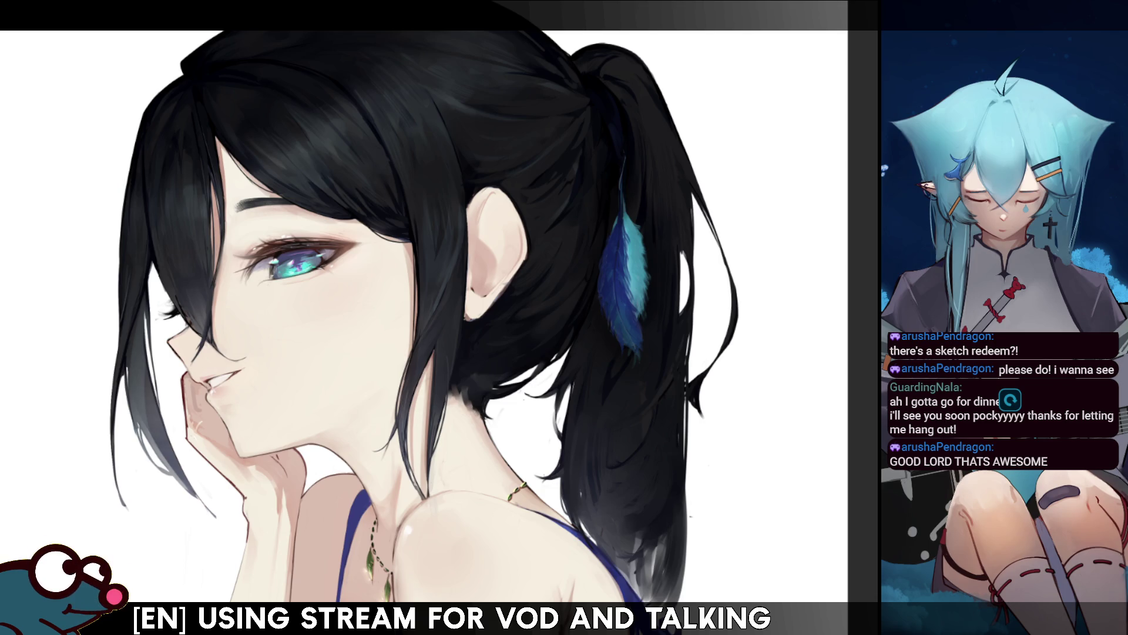
# Step: Fit the whole witch-hat illustration to the window and zoom around to inspect it
pyautogui.hotkey('ctrl', '0')
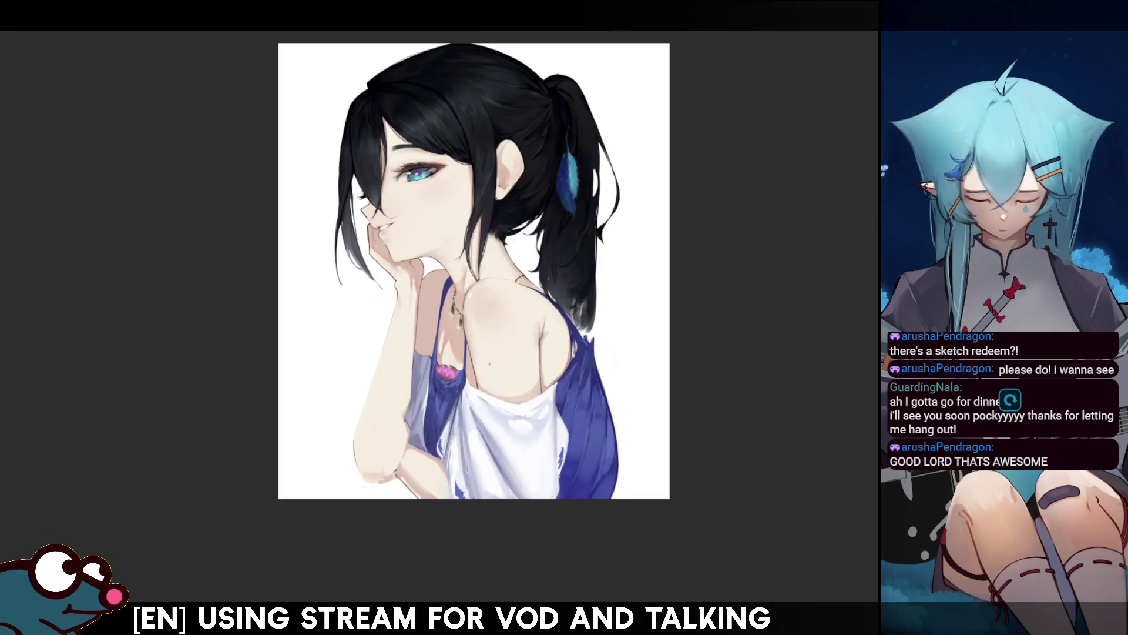
pyautogui.scroll(2, 575, 460)
pyautogui.scroll(2, 574, 460)
pyautogui.scroll(2, 574, 460)
pyautogui.scroll(2, 574, 460)
pyautogui.scroll(-4, 575, 460)
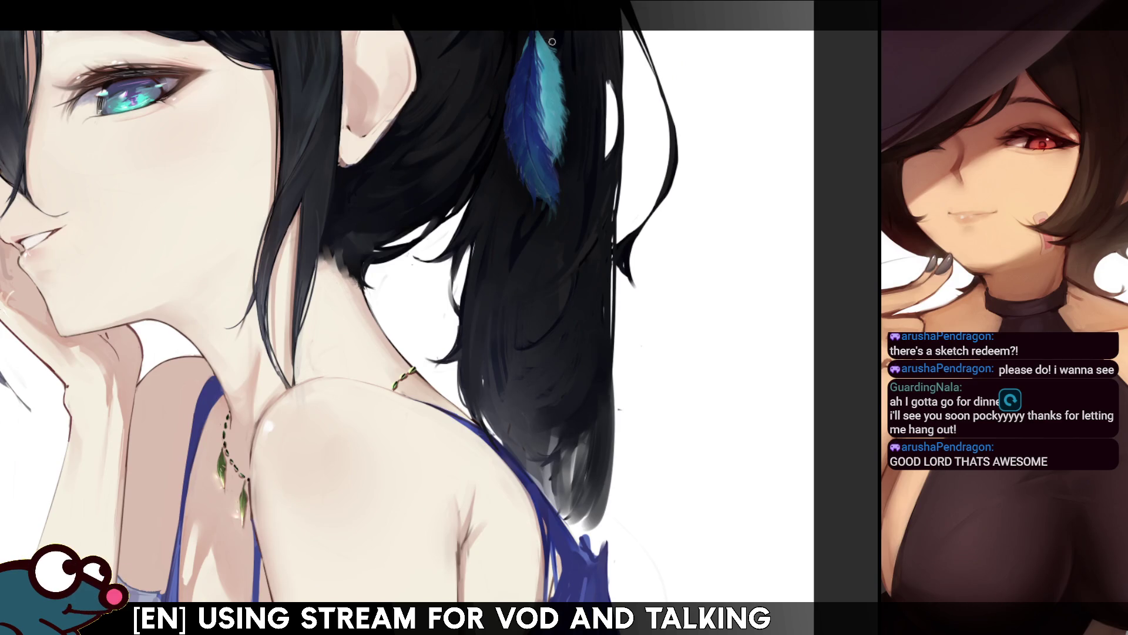
pyautogui.hotkey('ctrl', '0')
pyautogui.scroll(3, 544, 92)
pyautogui.scroll(2, 543, 92)
pyautogui.scroll(-3, 499, 308)
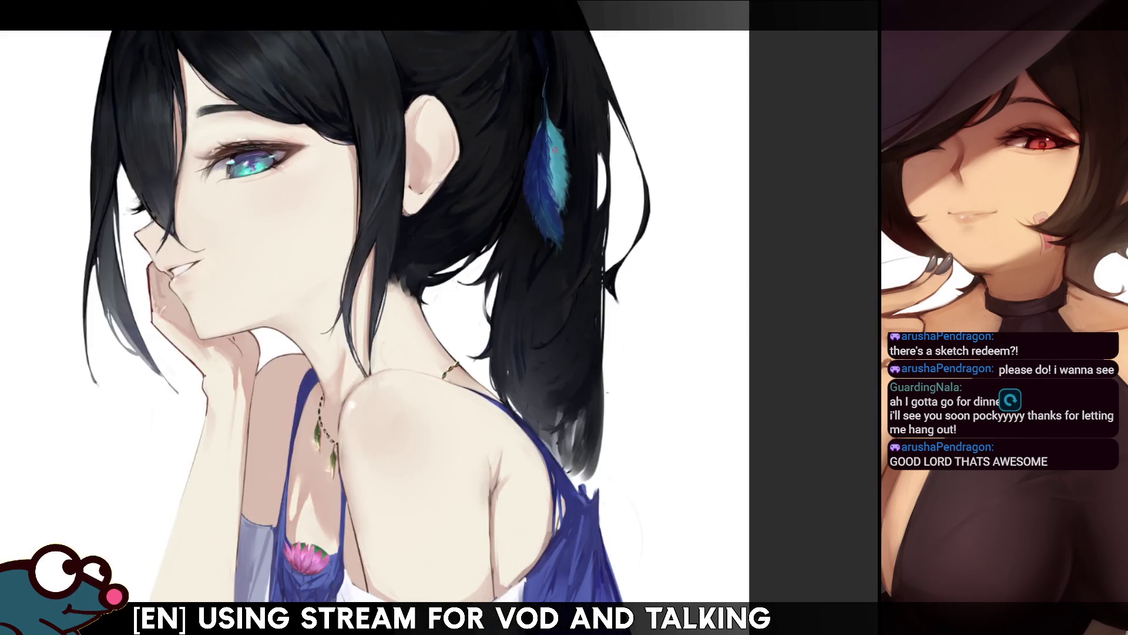
pyautogui.scroll(-2, 499, 308)
pyautogui.scroll(2, 499, 308)
pyautogui.scroll(3, 499, 308)
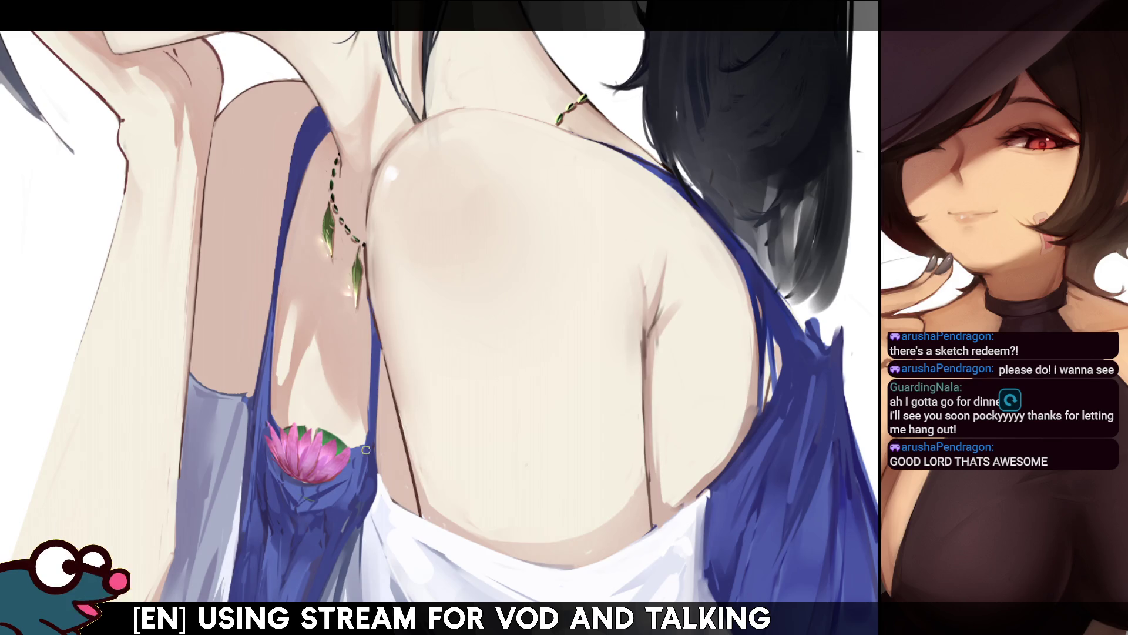
pyautogui.scroll(-5, 382, 370)
pyautogui.scroll(1, 391, 325)
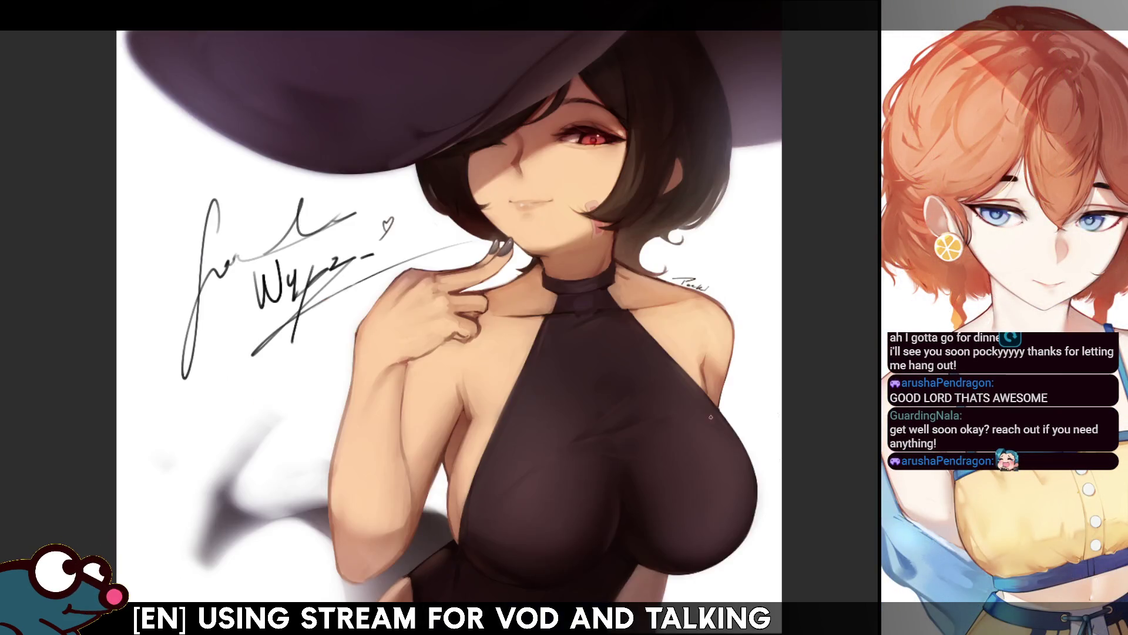
# Step: Zoom the witch-hat illustration, then move on to the next open illustration
pyautogui.scroll(2, 764, 349)
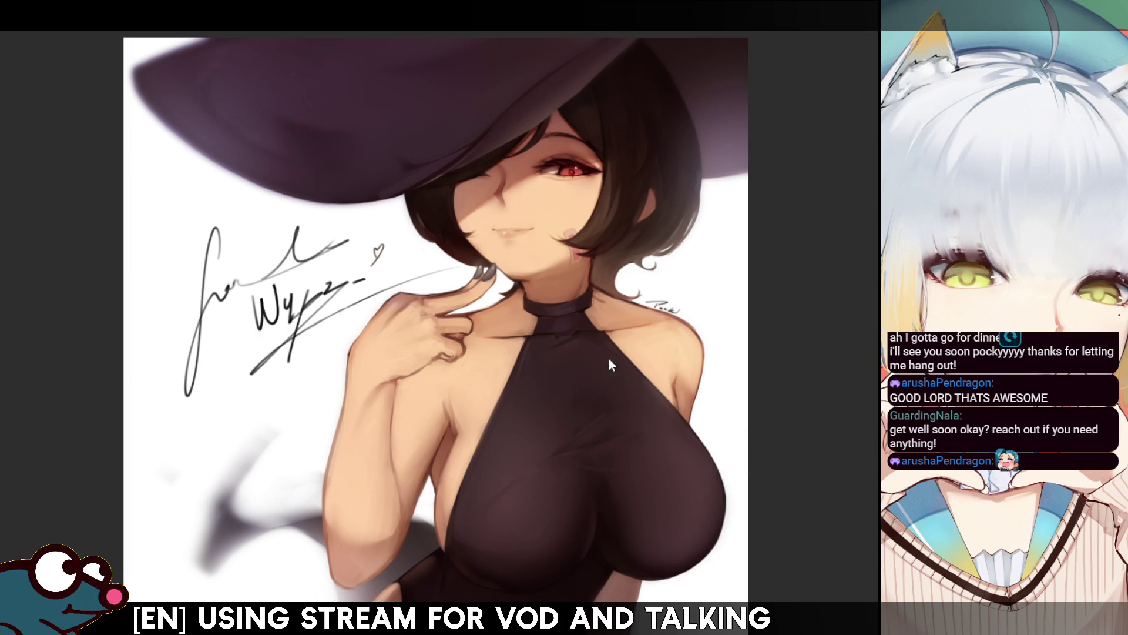
pyautogui.press('Right')
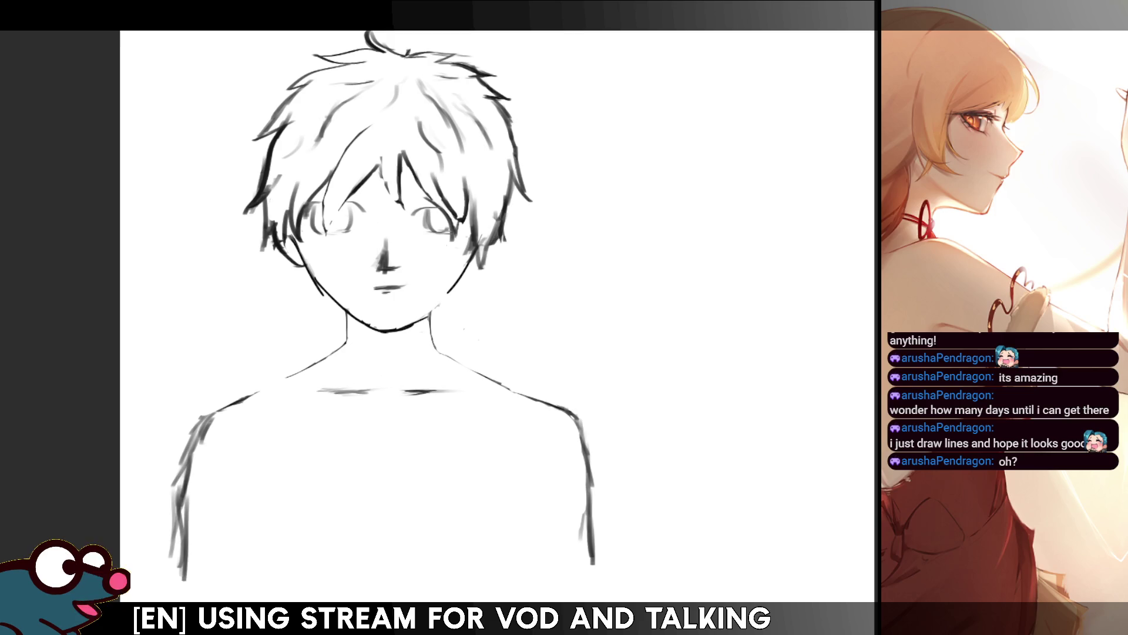
# Step: Zoom around the magenta-haired cat-eared girl painting on its pink paw-print background
pyautogui.scroll(-1, 431, 156)
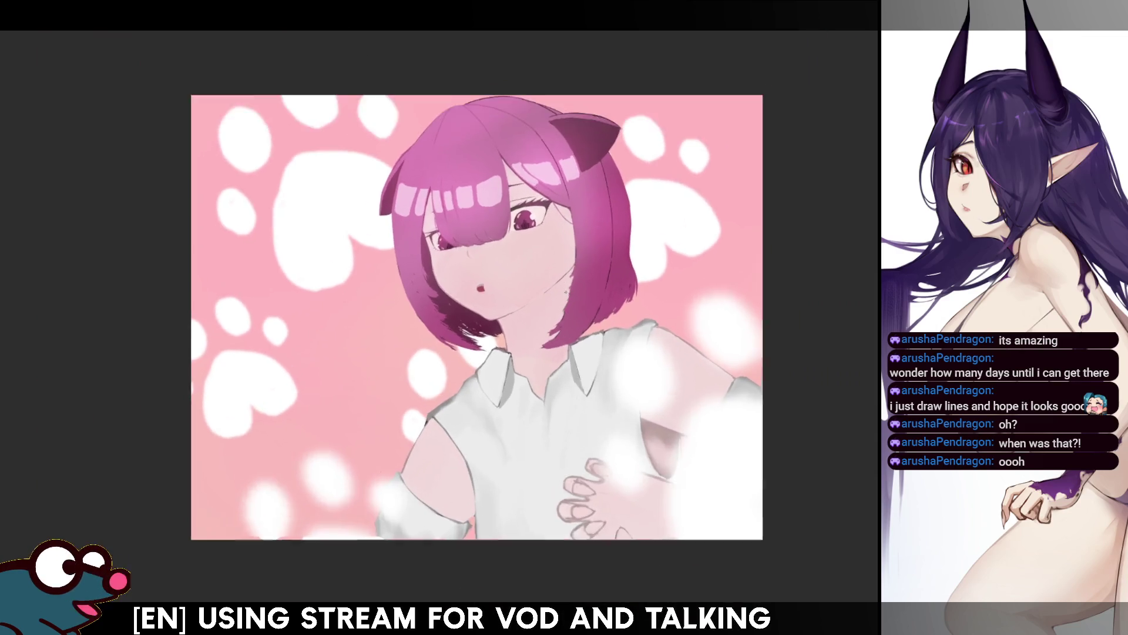
pyautogui.scroll(2, 566, 292)
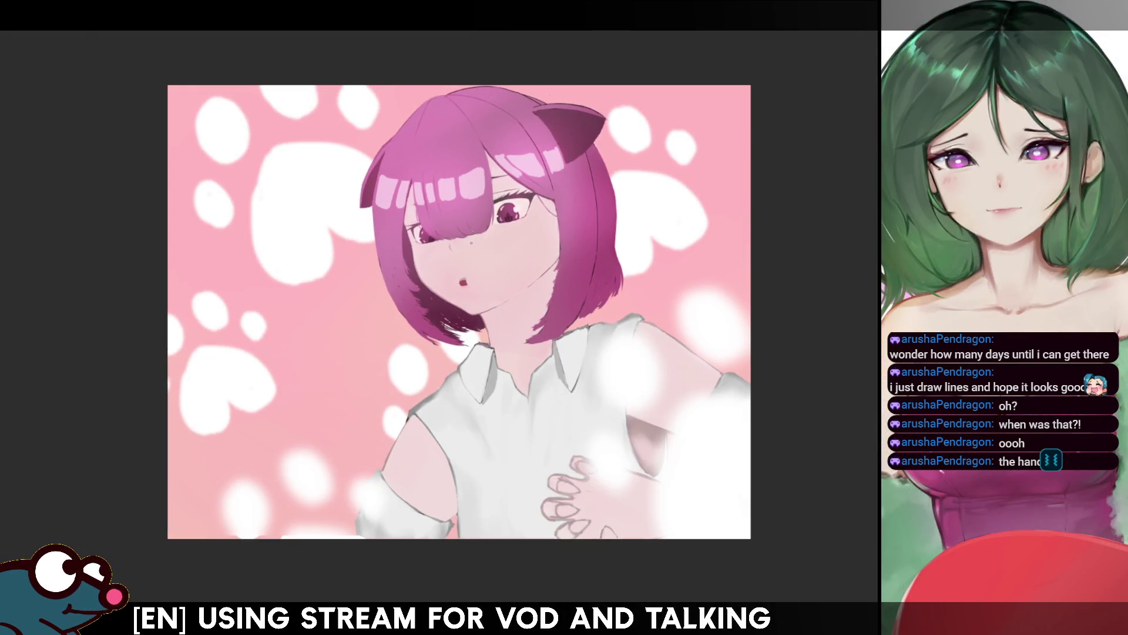
# Step: Zoom out on the canvas on the way to the blue-haired girl with the flower hair ornament
pyautogui.scroll(-2, 475, 271)
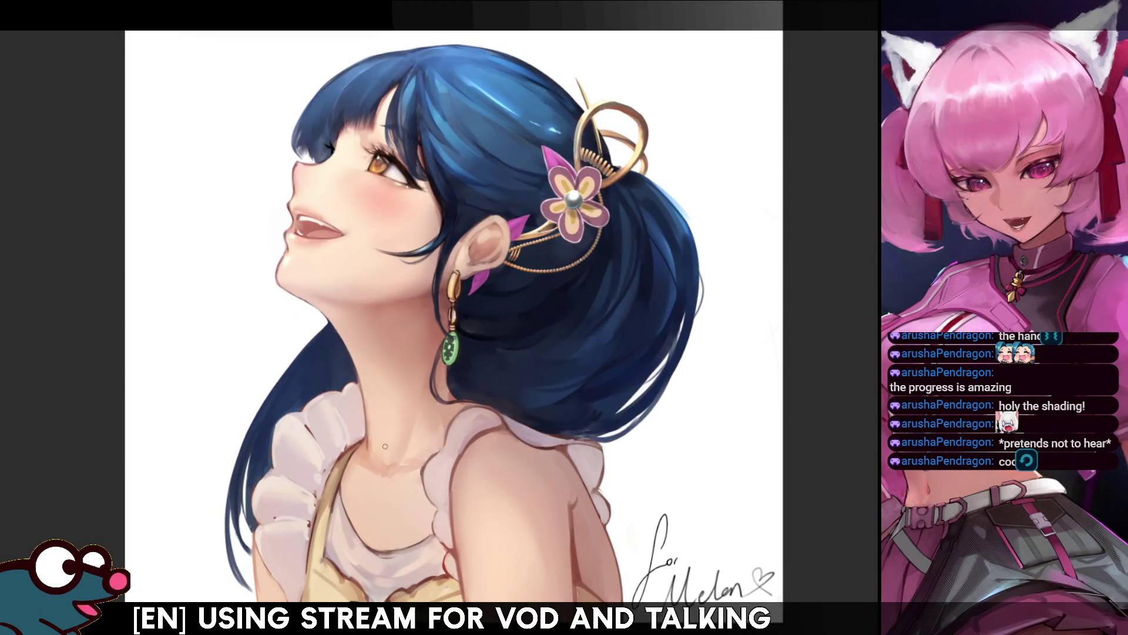
# Step: Zoom the view on the way back from the blue-haired portrait to the purple-haired girl
pyautogui.scroll(1, 385, 444)
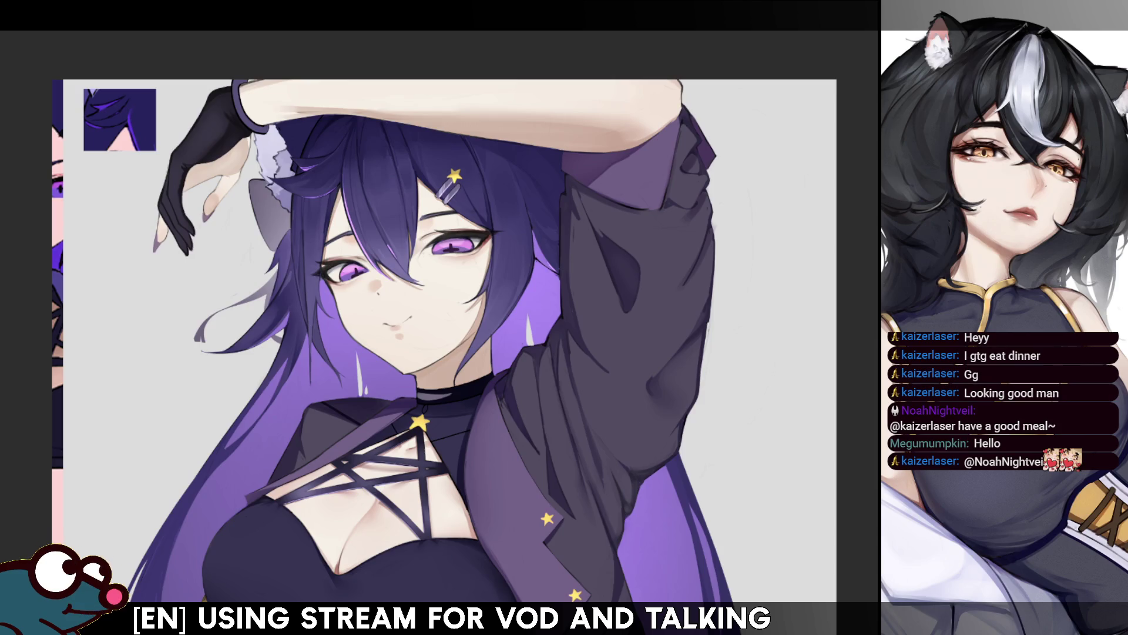
pyautogui.scroll(2, 340, 271)
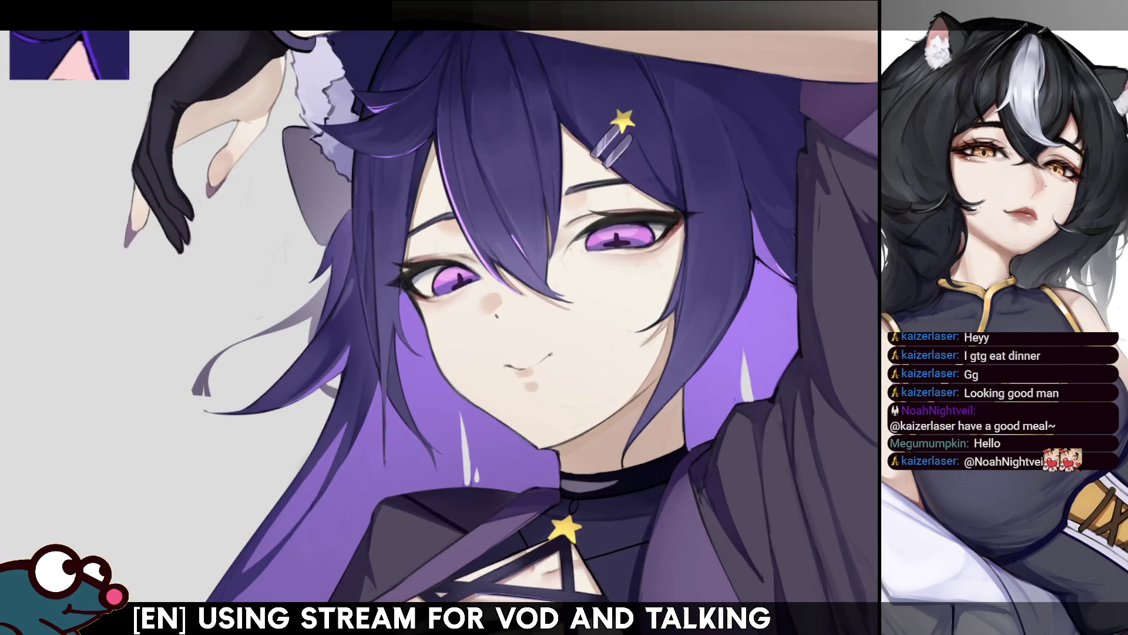
pyautogui.scroll(3, 339, 271)
pyautogui.scroll(3, 339, 270)
pyautogui.scroll(2, 339, 271)
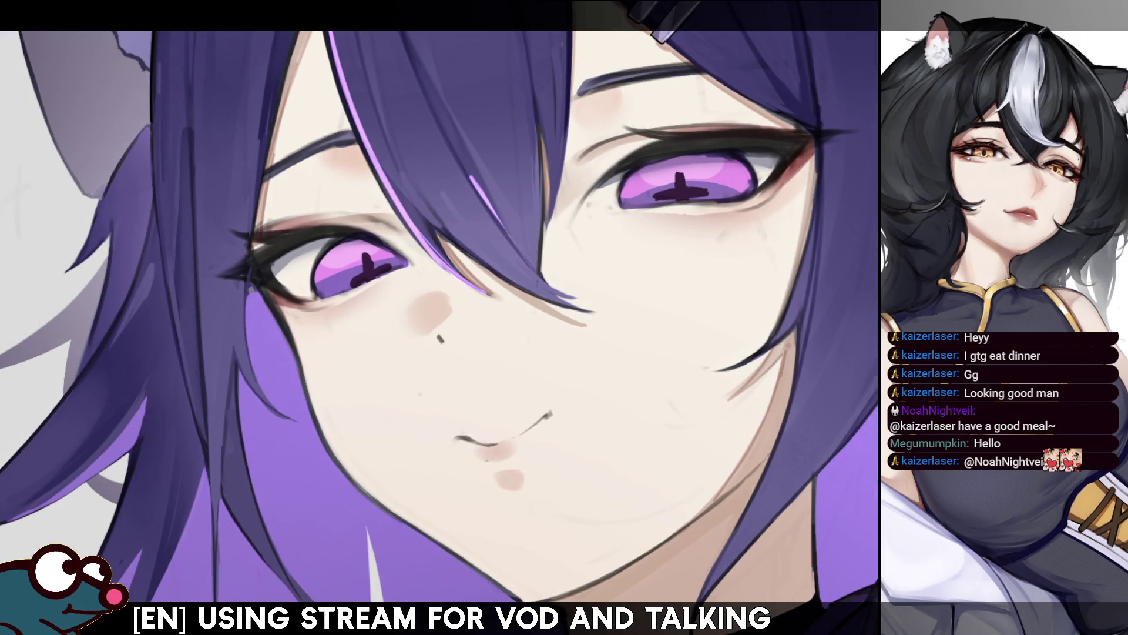
pyautogui.scroll(-2, 439, 317)
pyautogui.scroll(-2, 439, 317)
pyautogui.scroll(-1, 439, 318)
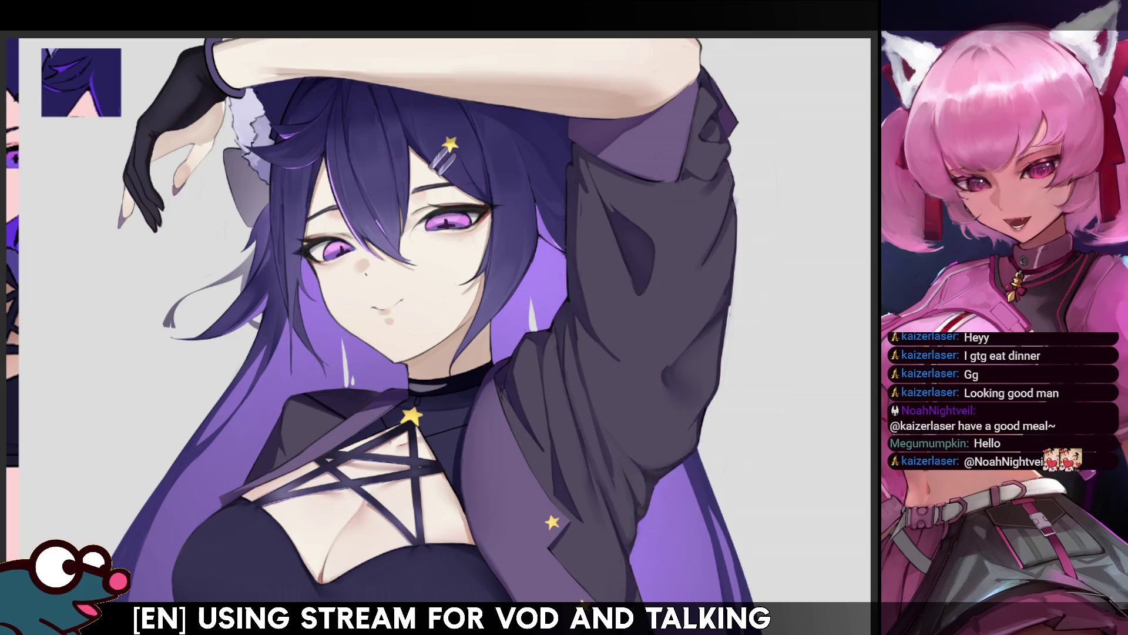
pyautogui.scroll(1, 366, 241)
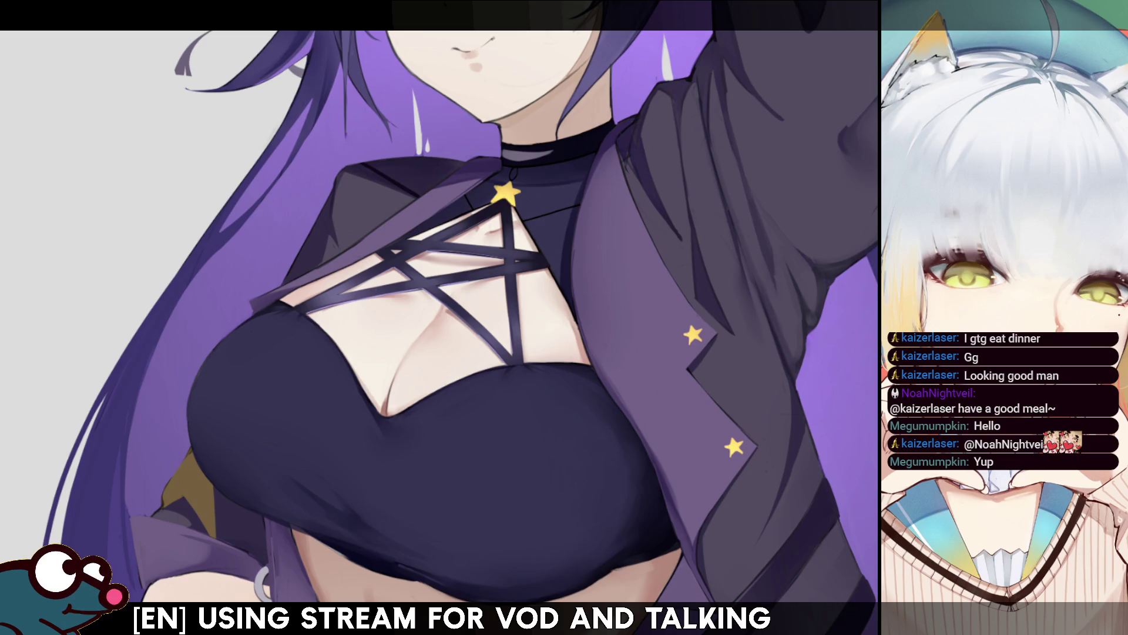
pyautogui.scroll(-3, 418, 277)
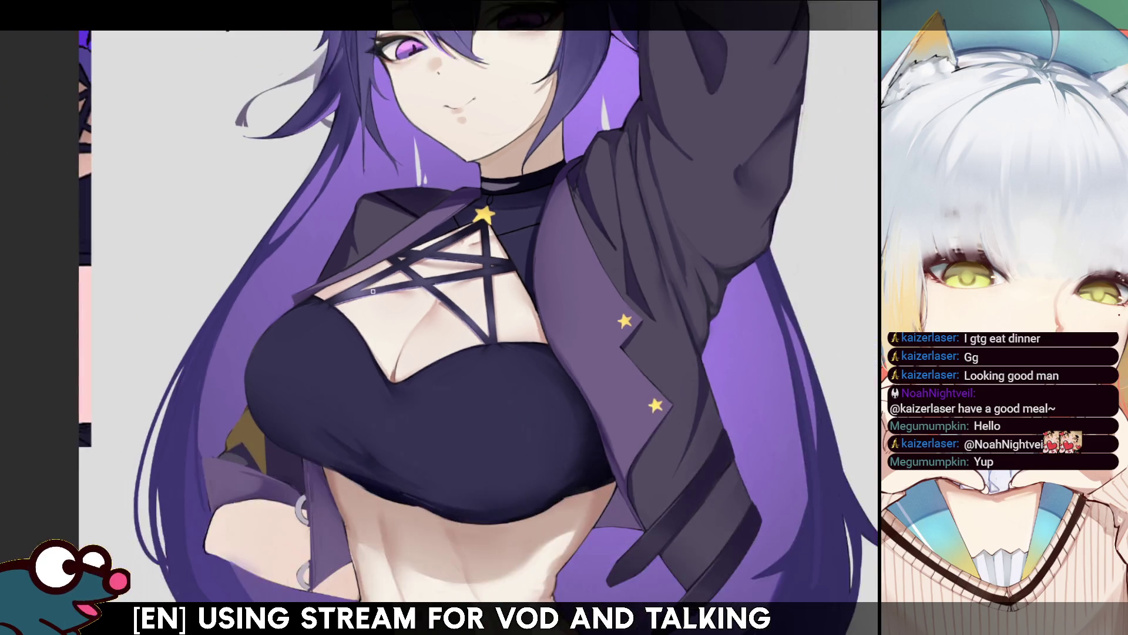
# Step: Zoom in on the raised gloved arm, then switch to the browser's portfolio image
pyautogui.scroll(4, 305, 304)
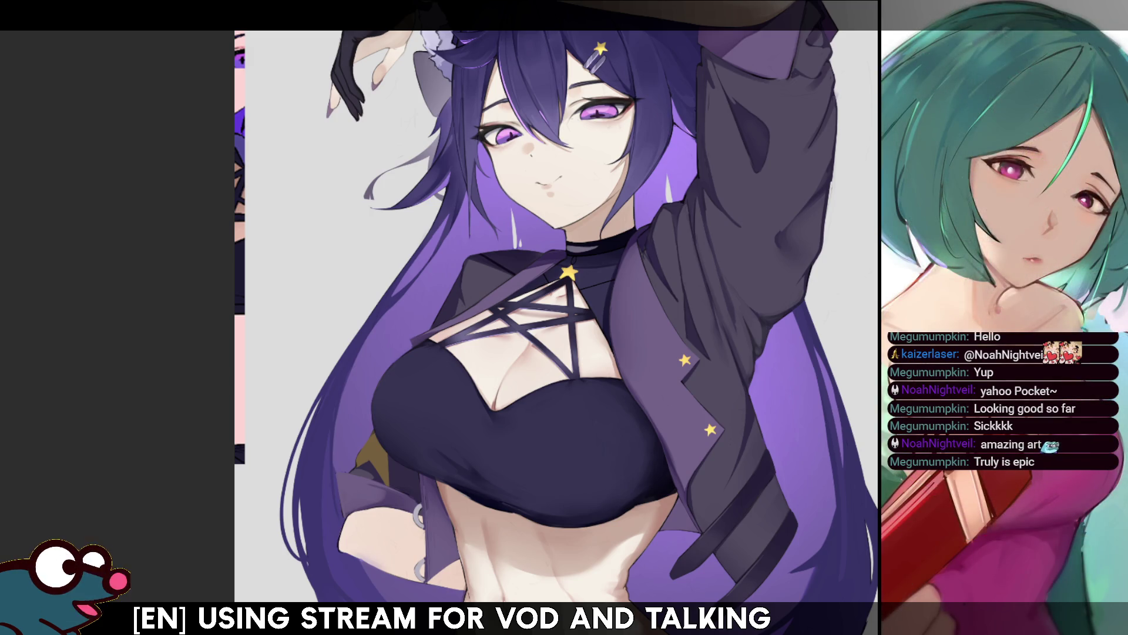
pyautogui.hotkey('alt', 'Tab')
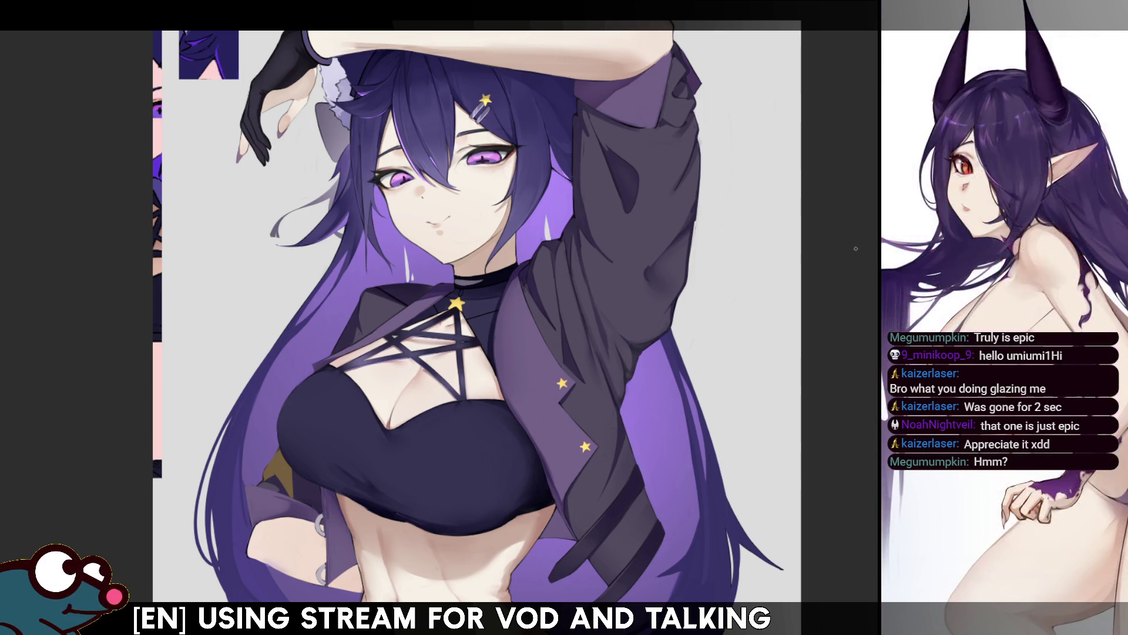
# Step: Zoom out so the purple-haired girl's full upper body and raised gloved arm fit the window
pyautogui.scroll(2, 444, 329)
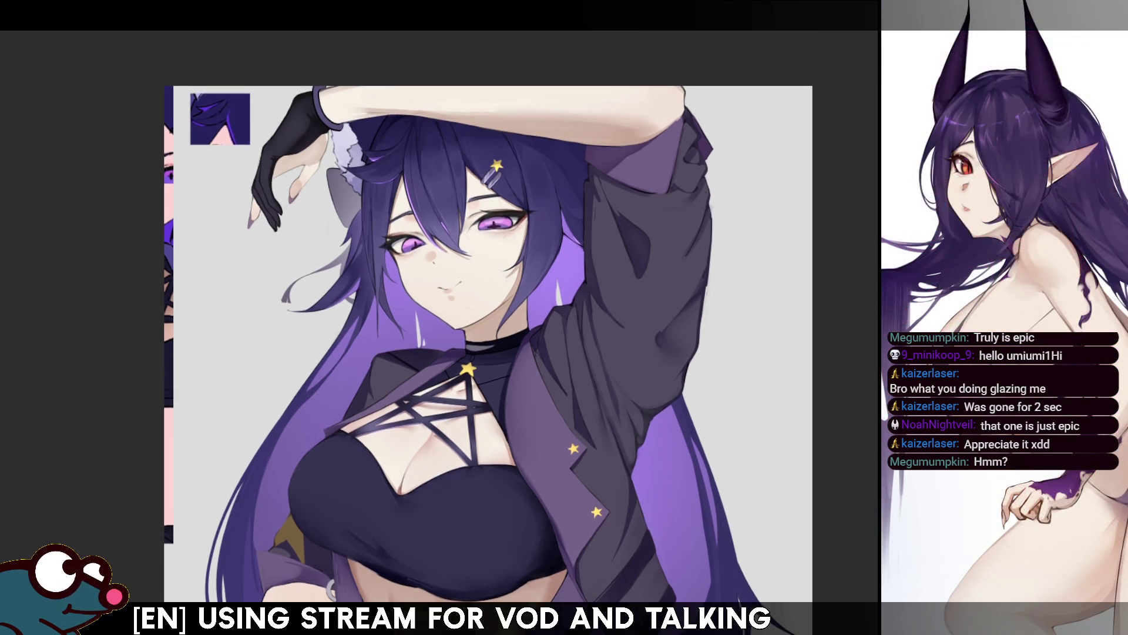
# Step: Flip the canvas view horizontally several times to check proportions, zooming in toward the face
pyautogui.press('h')
pyautogui.press('h')
pyautogui.press('h')
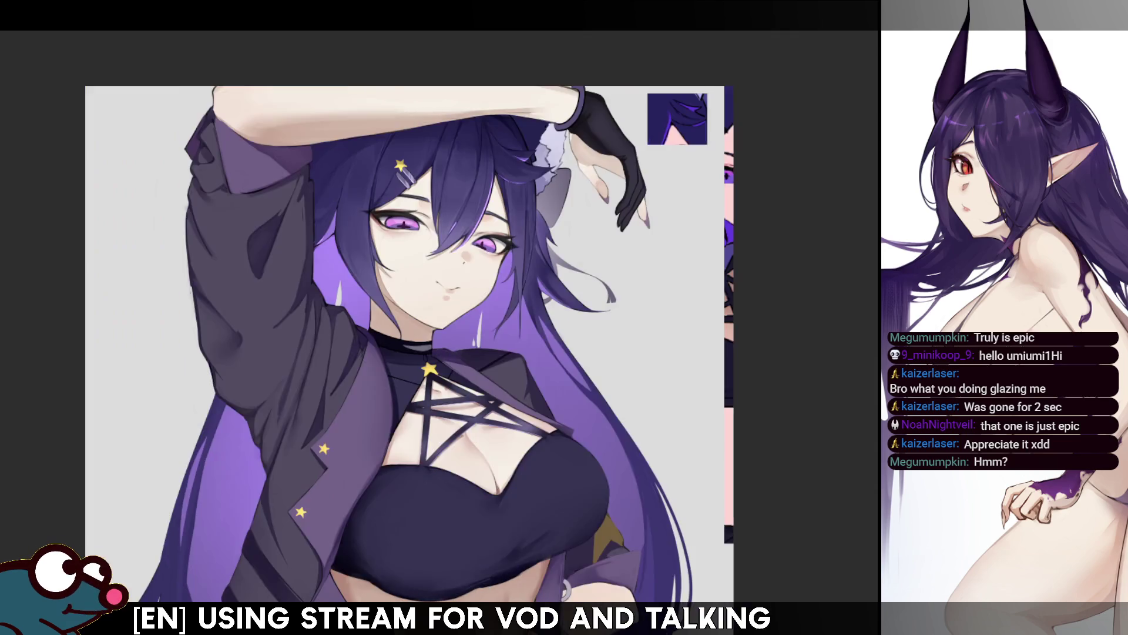
pyautogui.scroll(2, 416, 360)
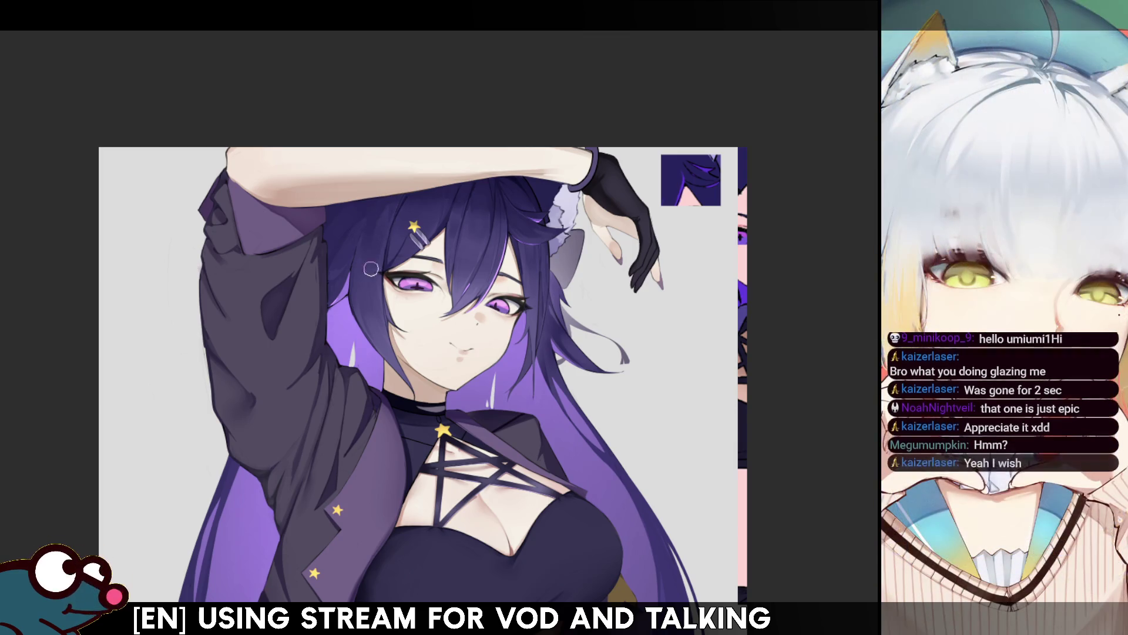
pyautogui.press('h')
pyautogui.press('h')
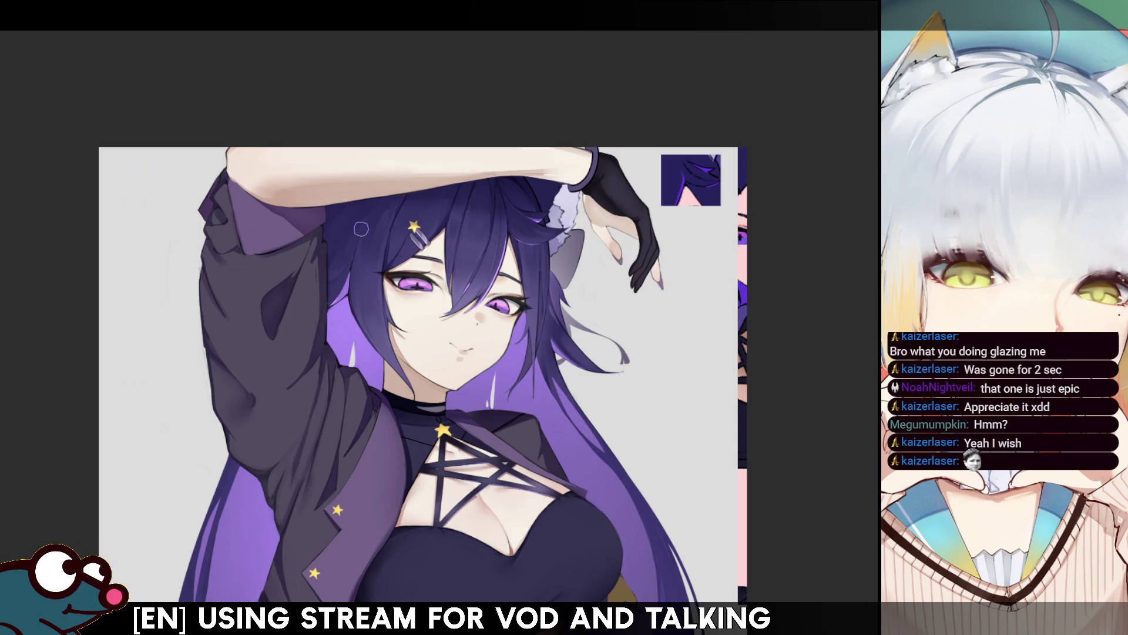
pyautogui.press('h')
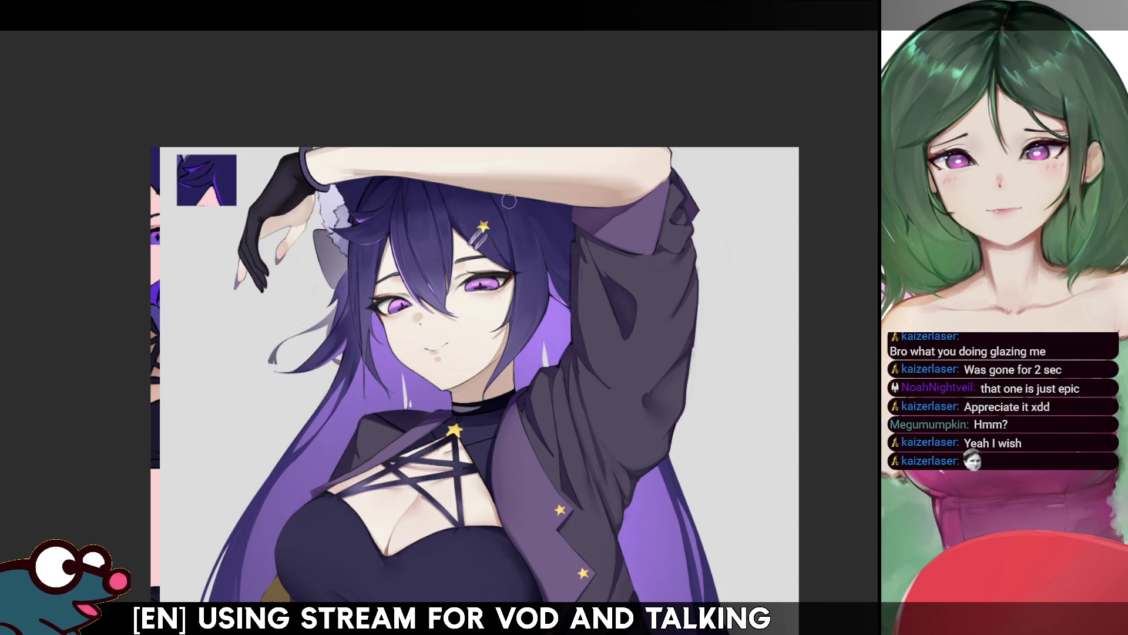
pyautogui.press('h')
pyautogui.press('h')
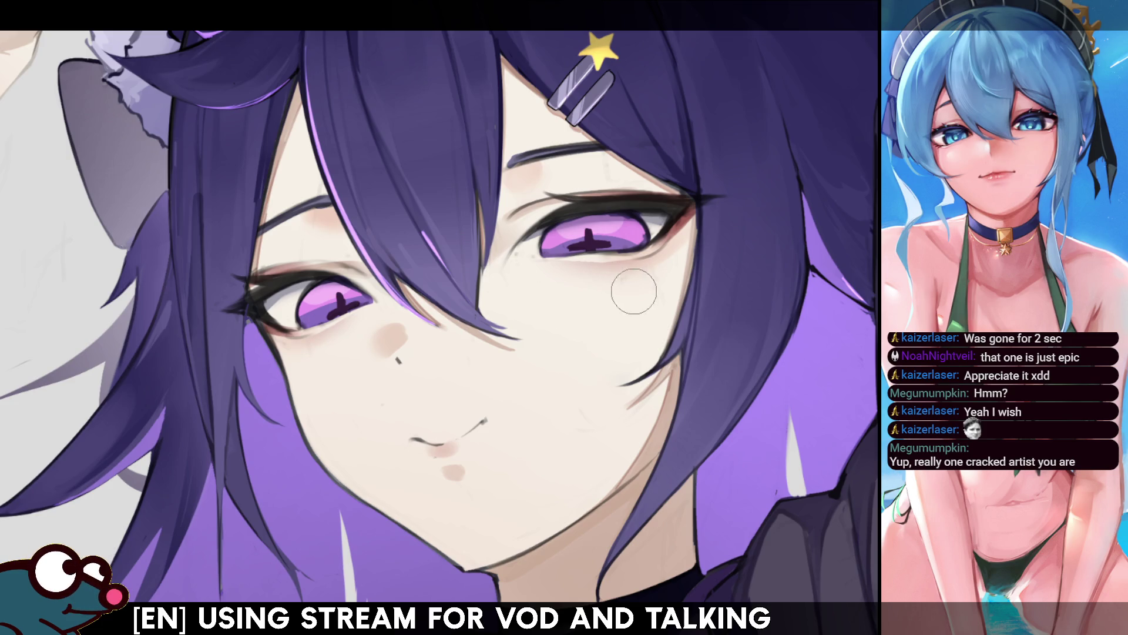
# Step: With a smaller brush, repaint the upper eye's eyelid line more lightly, then fit the upper body in view
pyautogui.press('[')
pyautogui.press('[')
pyautogui.press('[')
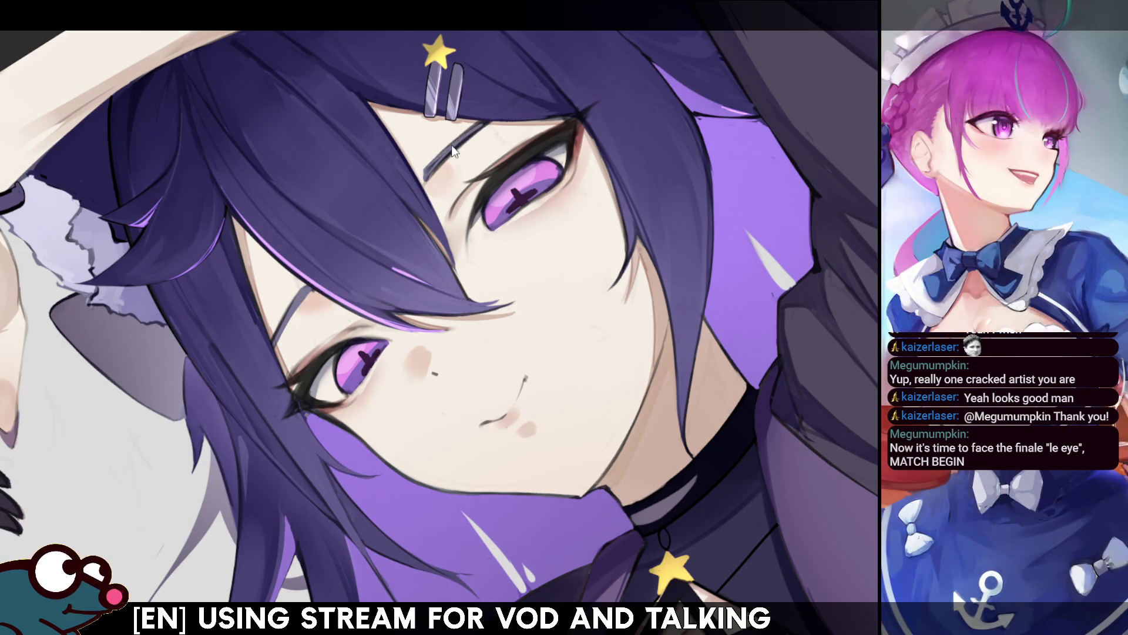
pyautogui.moveTo(424, 178); pyautogui.dragTo(482, 122)
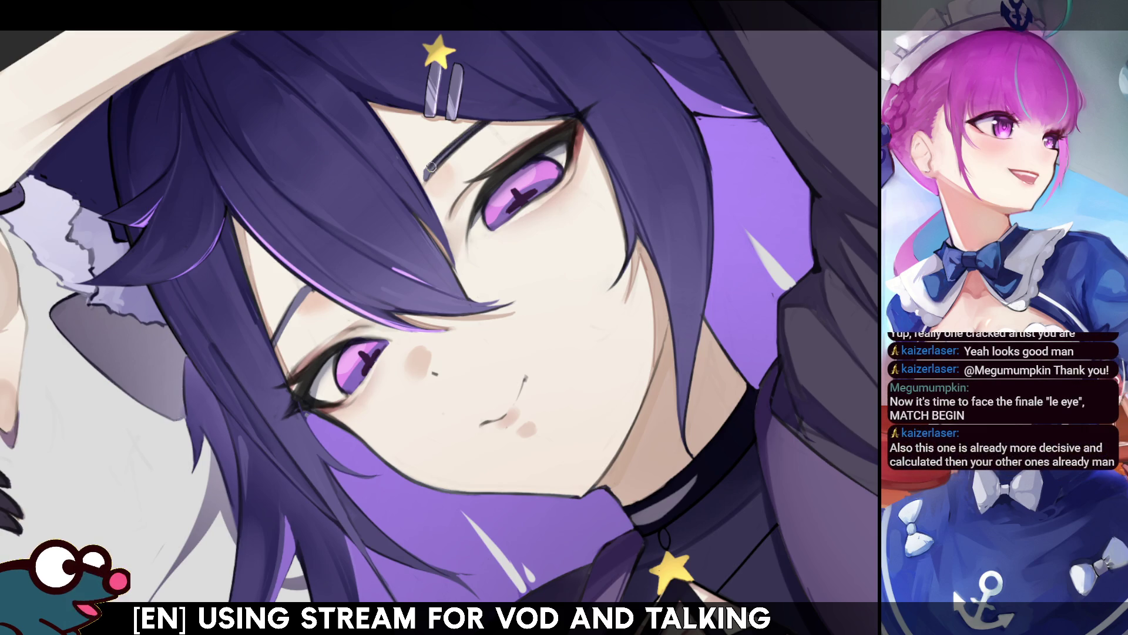
pyautogui.moveTo(425, 178); pyautogui.dragTo(479, 131)
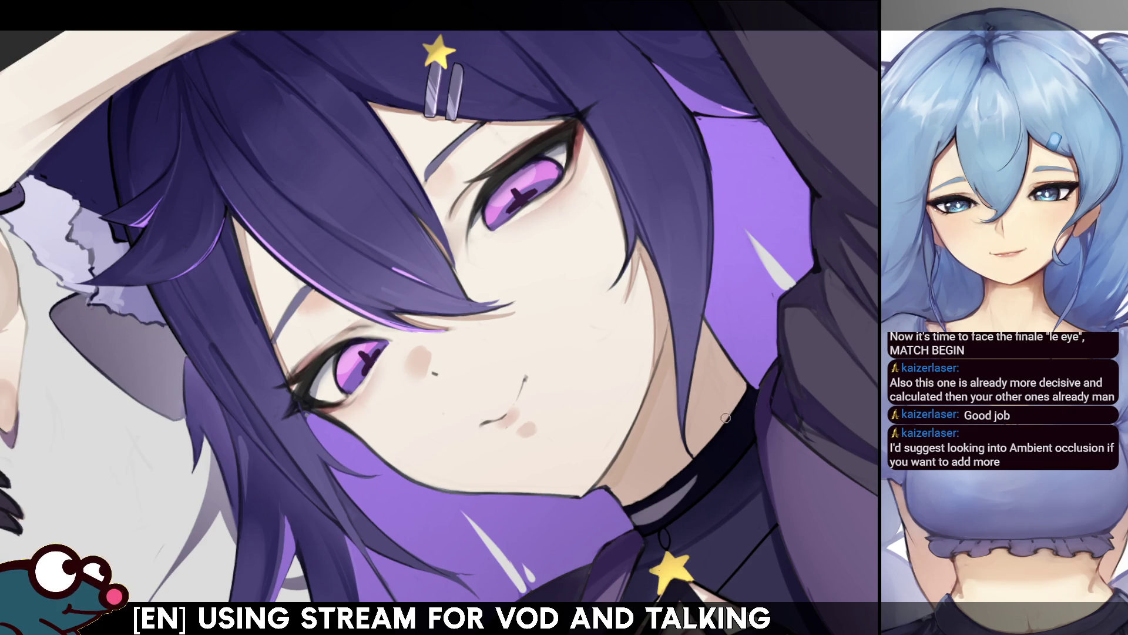
pyautogui.hotkey('ctrl', '0')
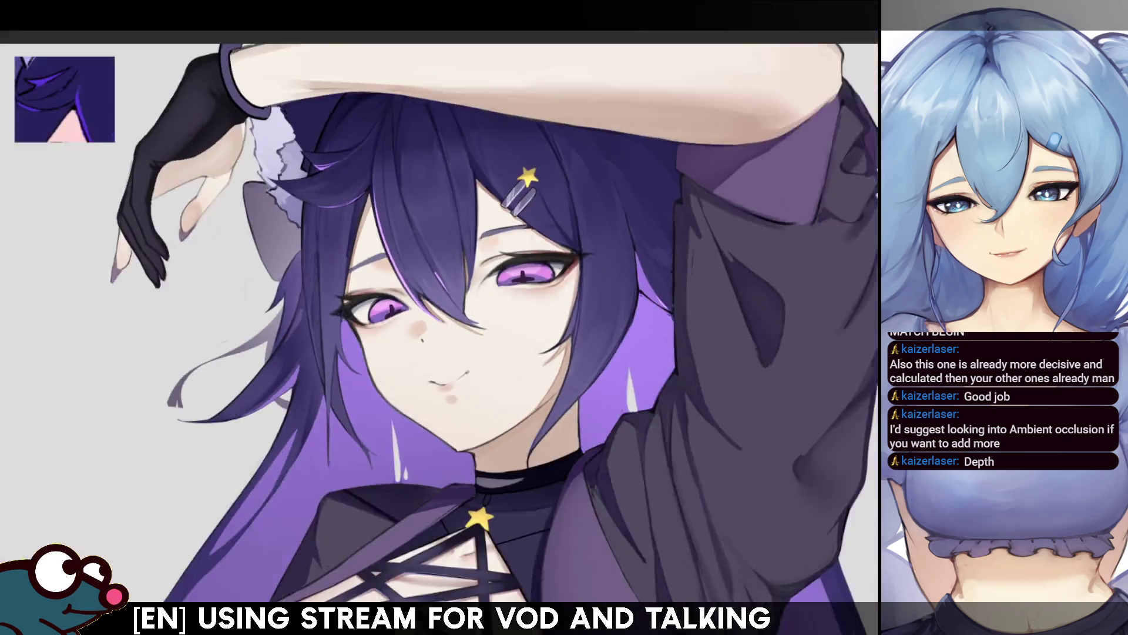
# Step: Pan the upper body into position and zoom in close on the girl's face
pyautogui.scroll(-5, 491, 317)
pyautogui.scroll(3, 491, 317)
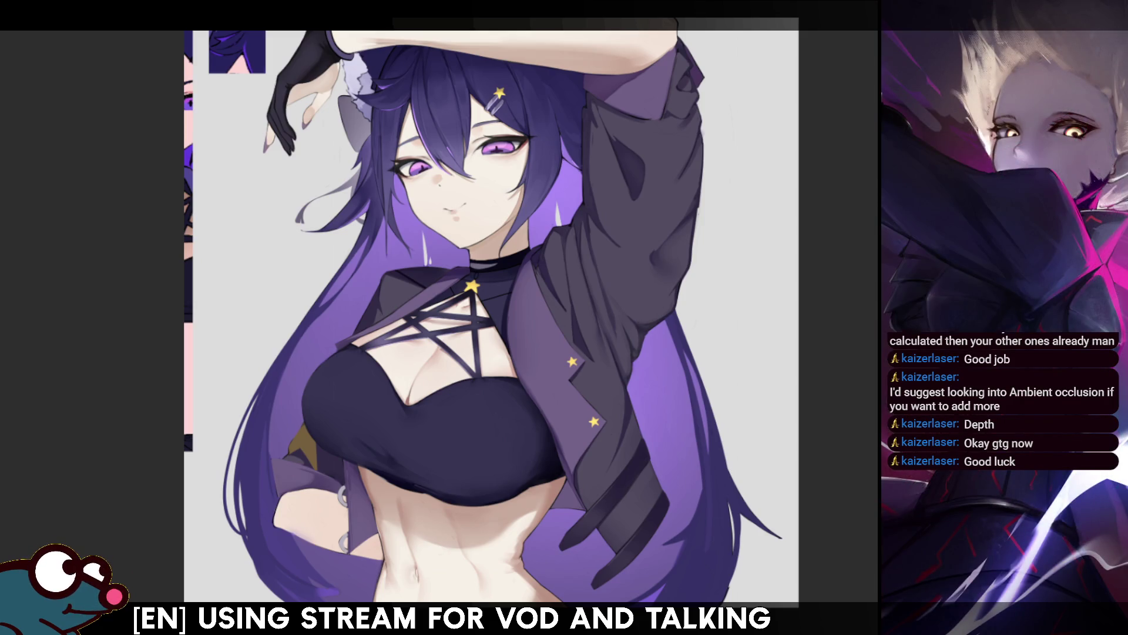
pyautogui.moveTo(491, 317)
pyautogui.mouseDown()
pyautogui.moveTo(484, 421)
pyautogui.moveTo(471, 465)
pyautogui.moveTo(449, 459)
pyautogui.mouseUp()
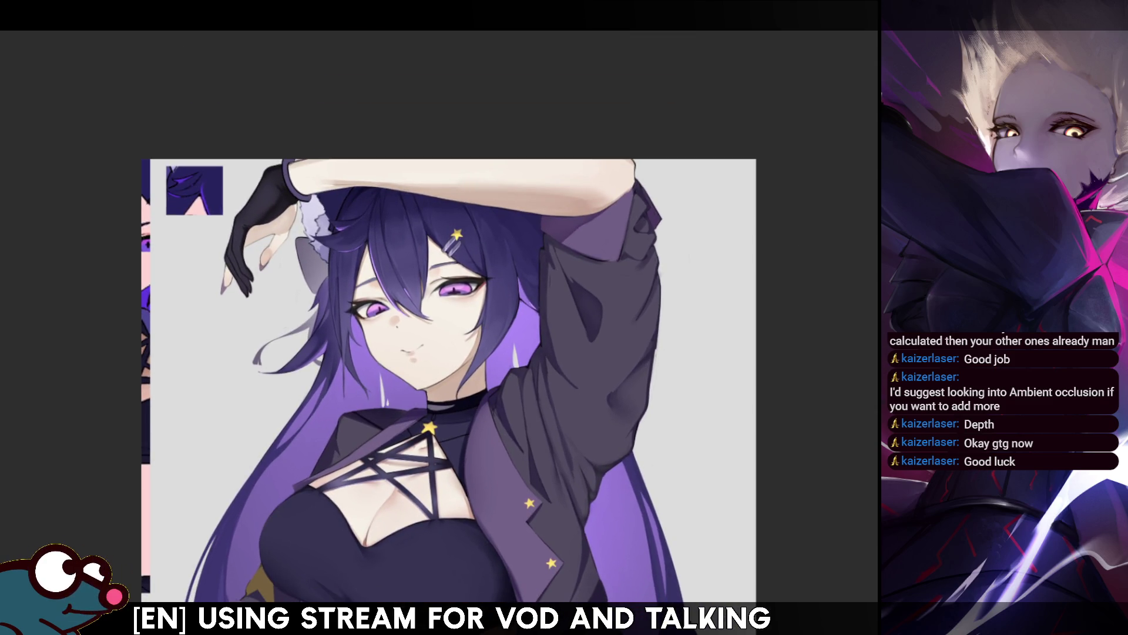
pyautogui.scroll(5, 439, 345)
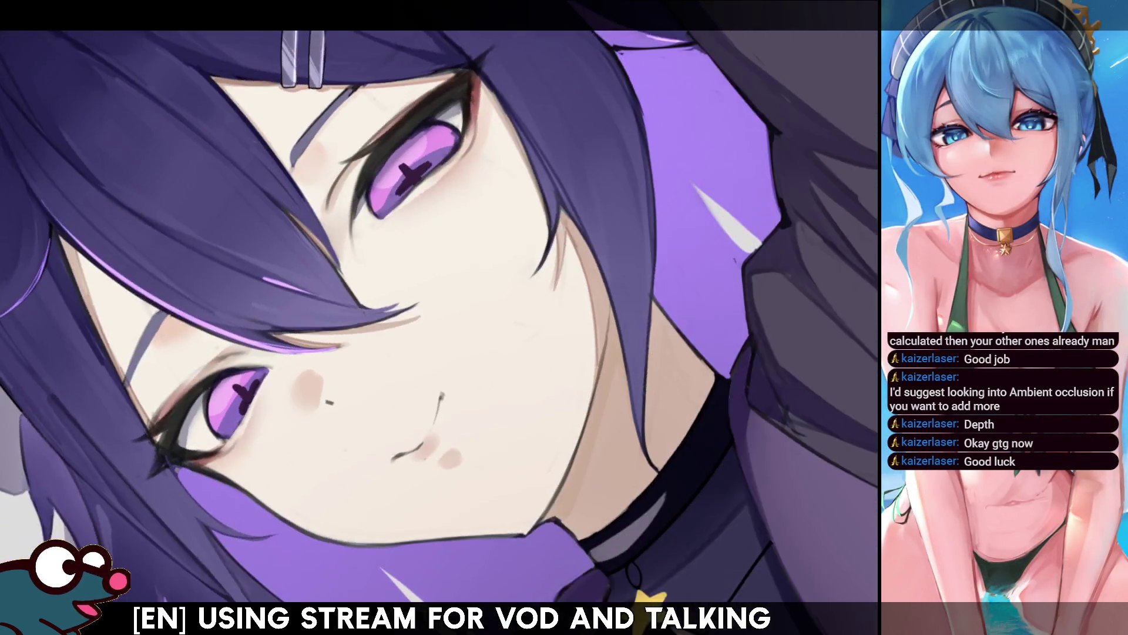
# Step: Rotate the canvas counter-clockwise and zoom in around the raised arm and face
pyautogui.moveTo(446, 329); pyautogui.dragTo(554, 287)
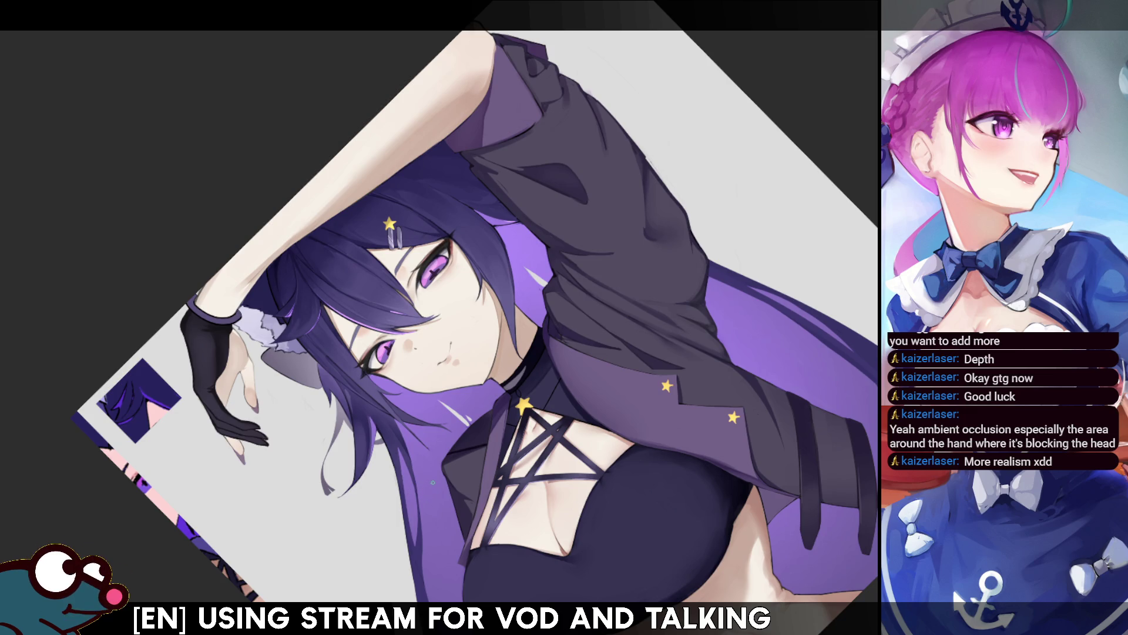
pyautogui.click(405, 119)
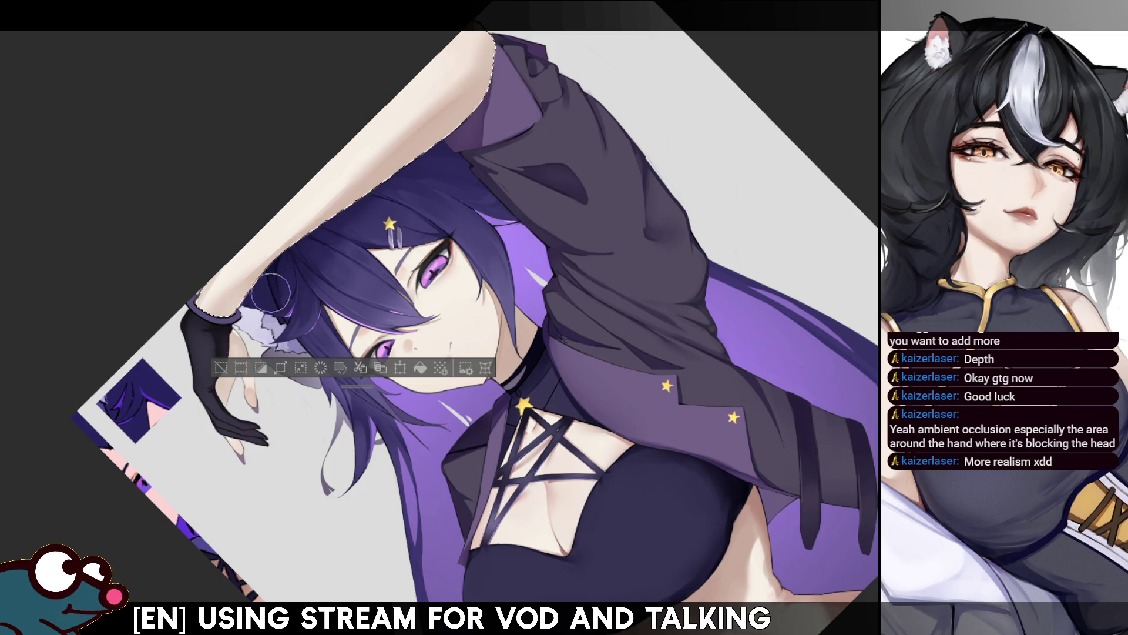
pyautogui.press('h')
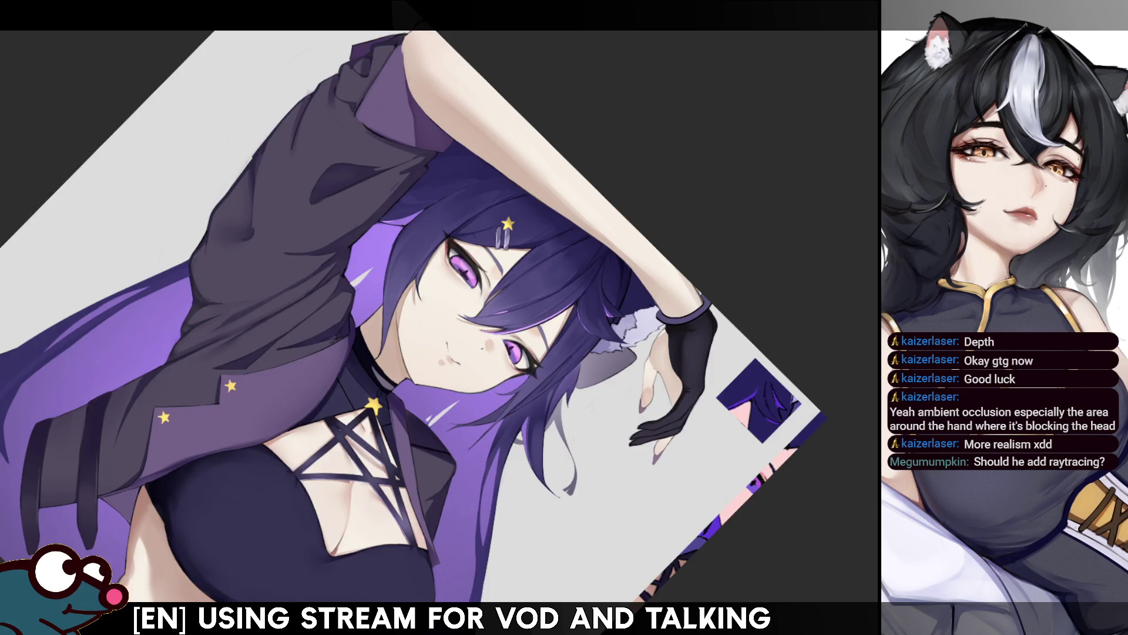
pyautogui.press('h')
pyautogui.moveTo(446, 318); pyautogui.dragTo(529, 176)
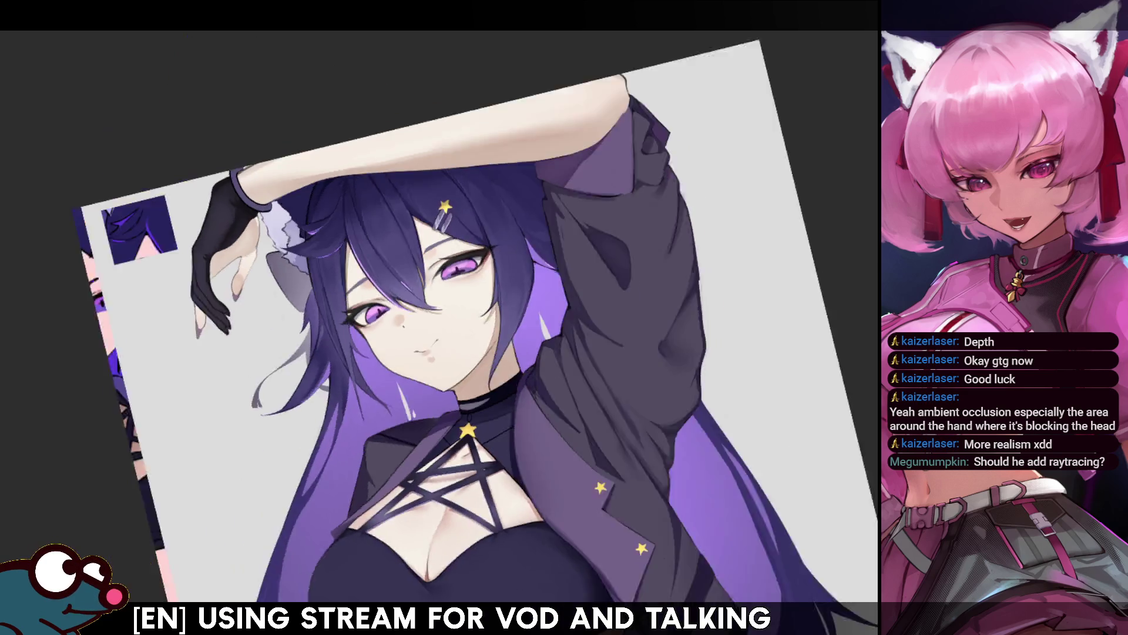
pyautogui.moveTo(447, 318); pyautogui.dragTo(528, 176)
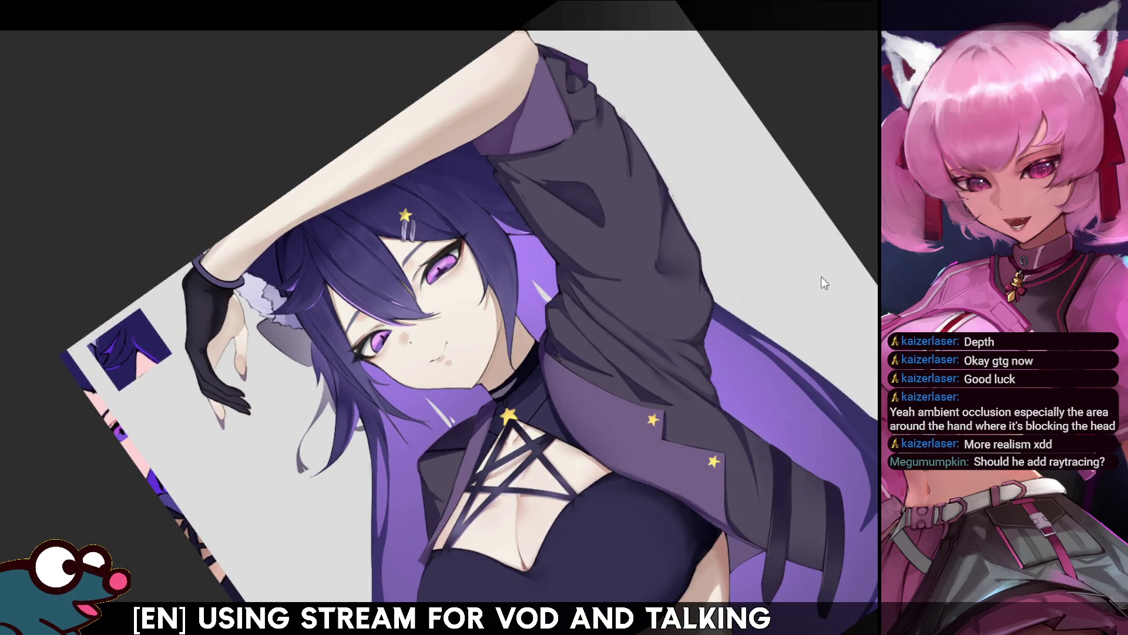
pyautogui.hotkey('ctrl', 'shift', 'd')
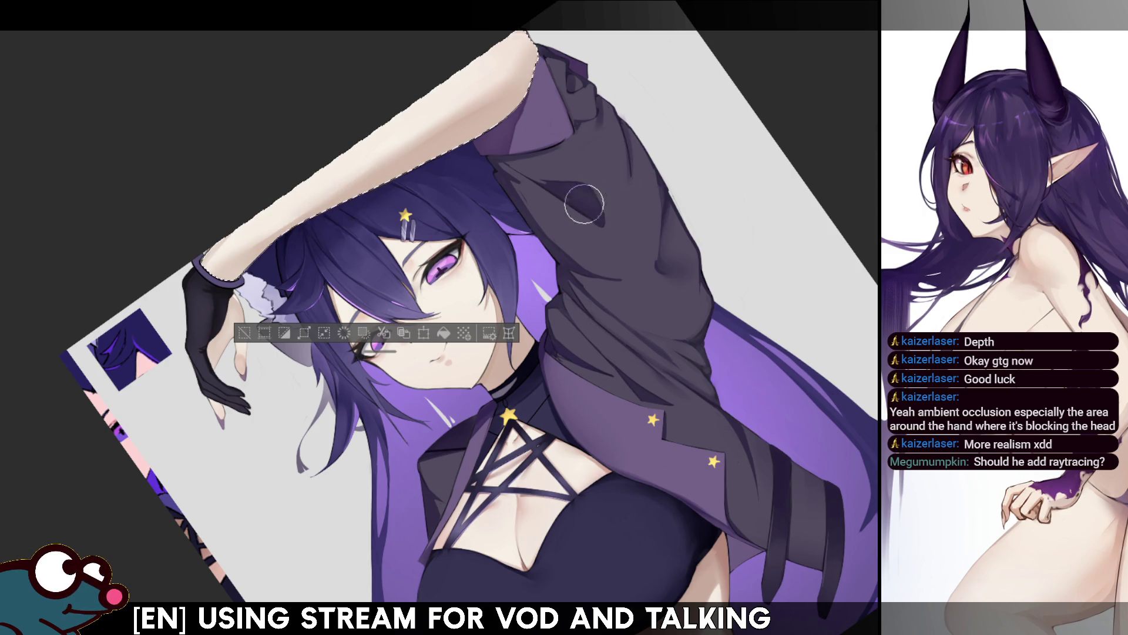
pyautogui.hotkey('ctrl', 'd')
pyautogui.press('-')
pyautogui.press('-')
pyautogui.click(298, 202)
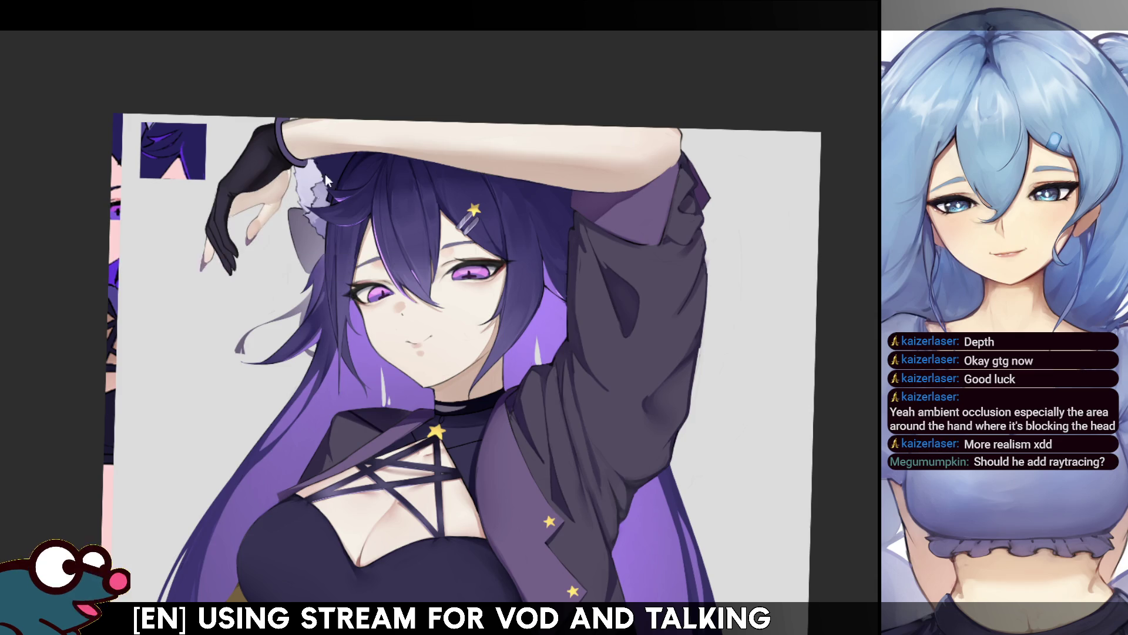
pyautogui.hotkey('ctrl', 'd')
pyautogui.press('h')
pyautogui.press('h')
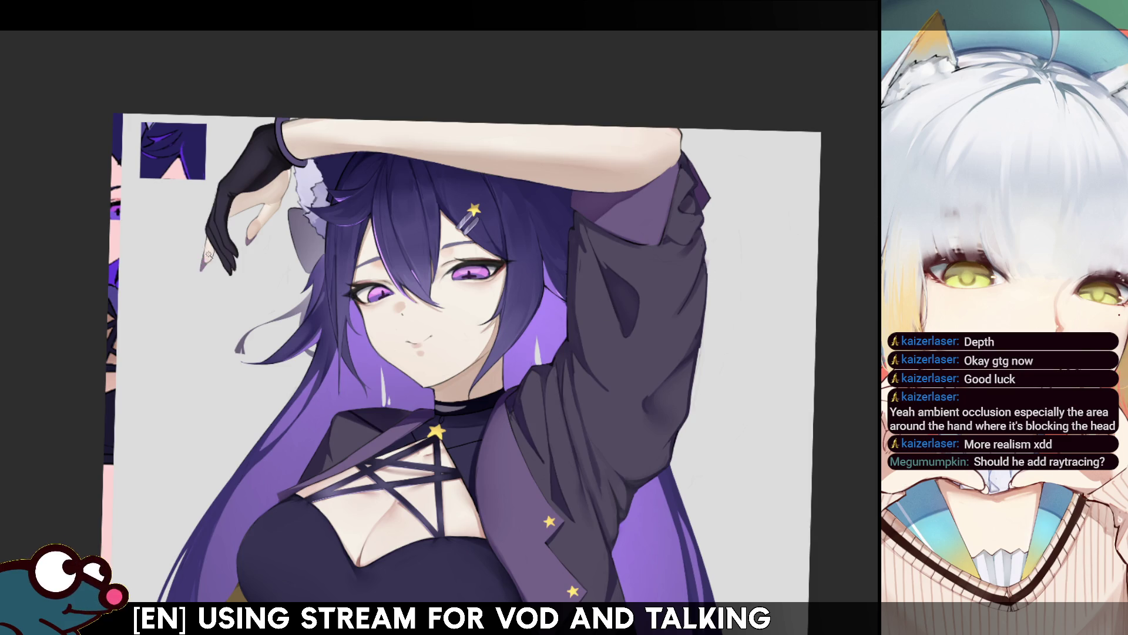
pyautogui.moveTo(208, 247); pyautogui.dragTo(207, 264)
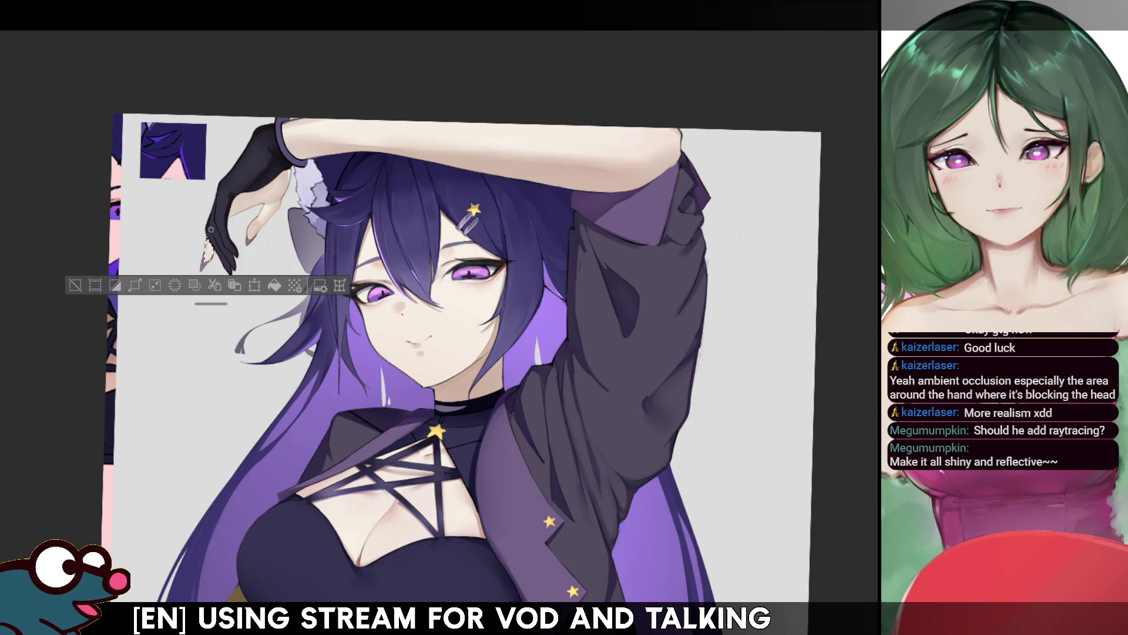
pyautogui.hotkey('ctrl', 'd')
pyautogui.press('h')
pyautogui.press('h')
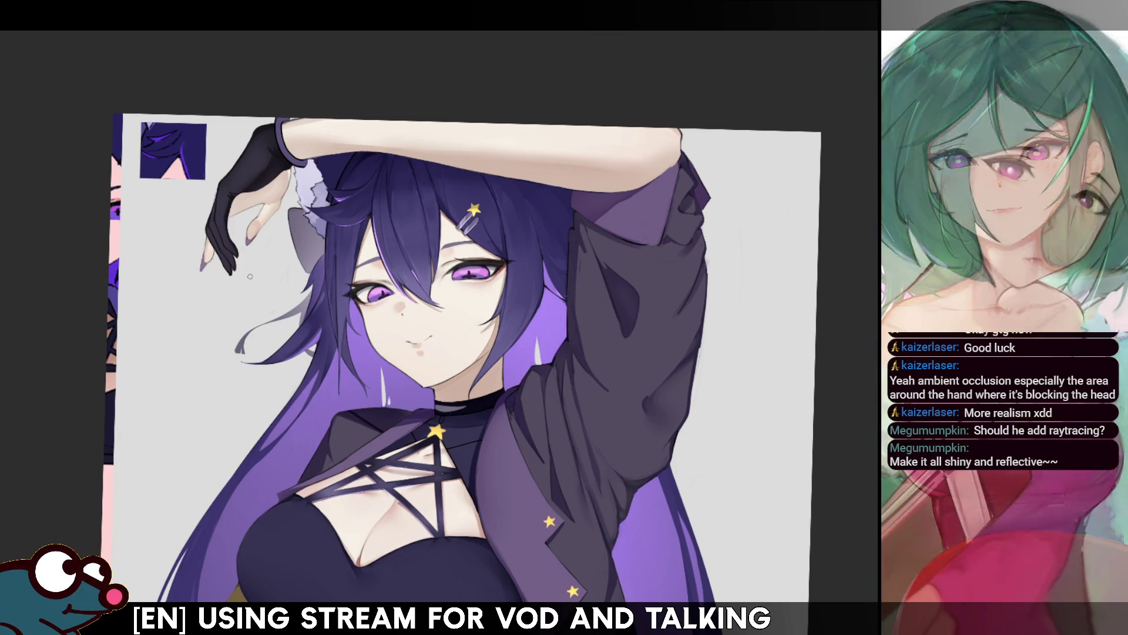
pyautogui.press('Delete')
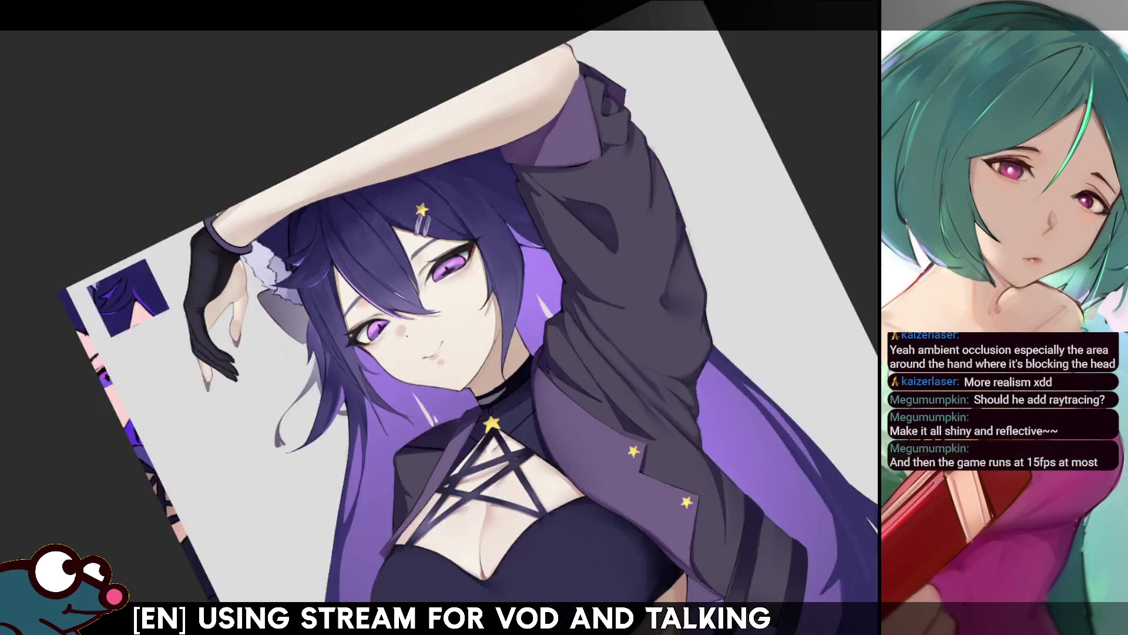
# Step: Rotate the view further, test three white highlight strokes on the arm, undo them, and select the arm
pyautogui.press('Delete')
pyautogui.press('Delete')
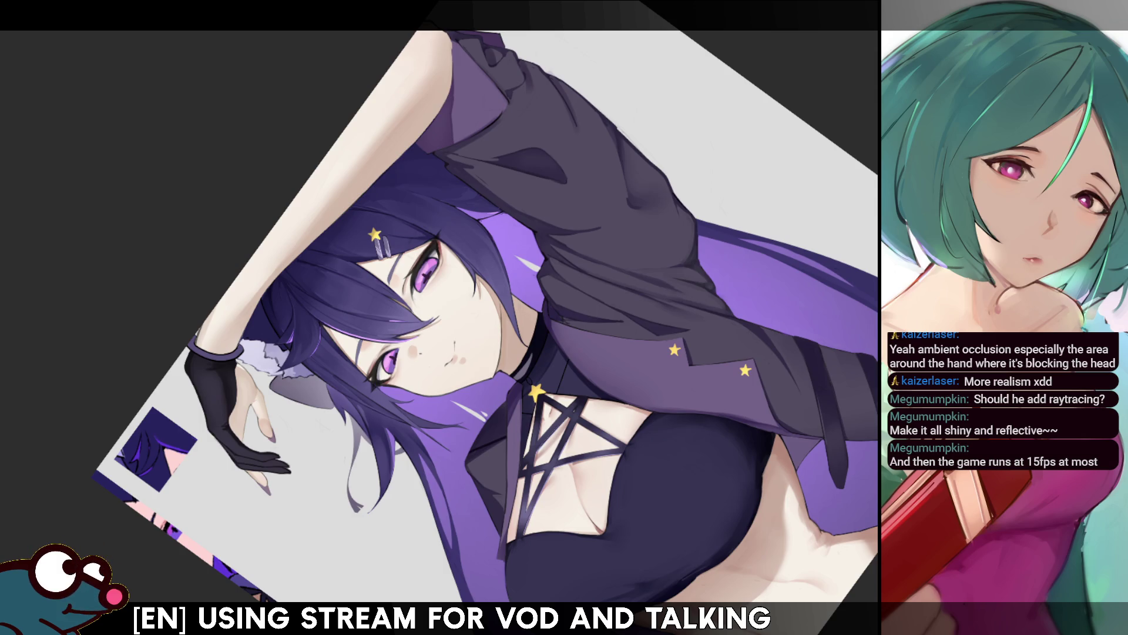
pyautogui.moveTo(230, 333); pyautogui.dragTo(250, 308)
pyautogui.moveTo(332, 210)
pyautogui.mouseDown()
pyautogui.moveTo(437, 53)
pyautogui.moveTo(340, 203)
pyautogui.mouseUp()
pyautogui.moveTo(450, 72); pyautogui.dragTo(344, 189)
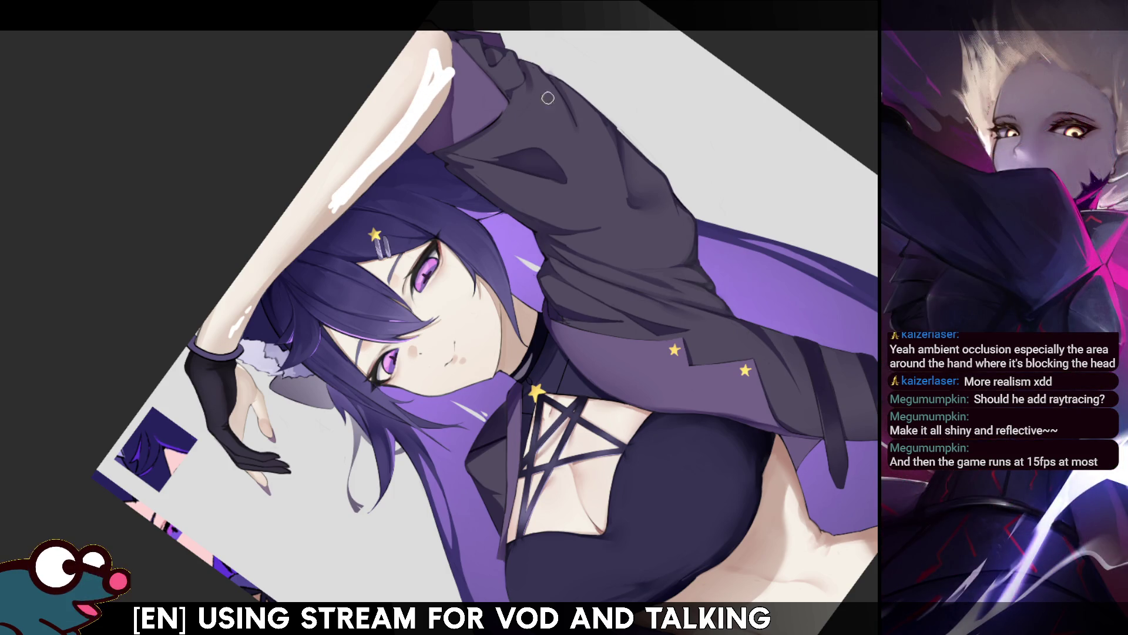
pyautogui.hotkey('ctrl', 'z')
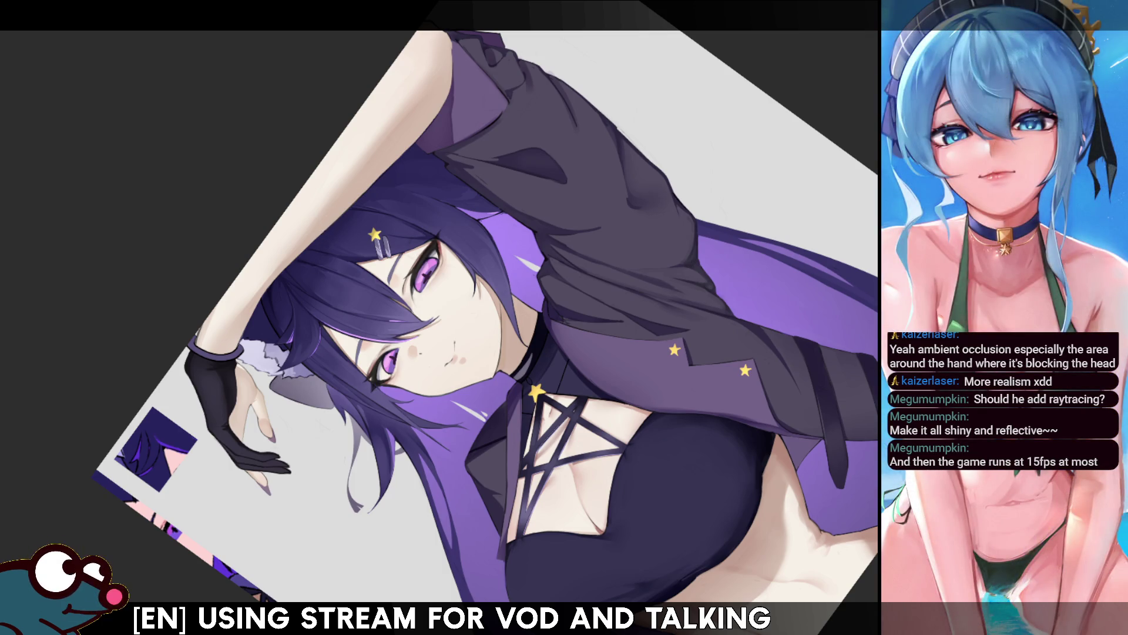
pyautogui.hotkey('ctrl', 'z')
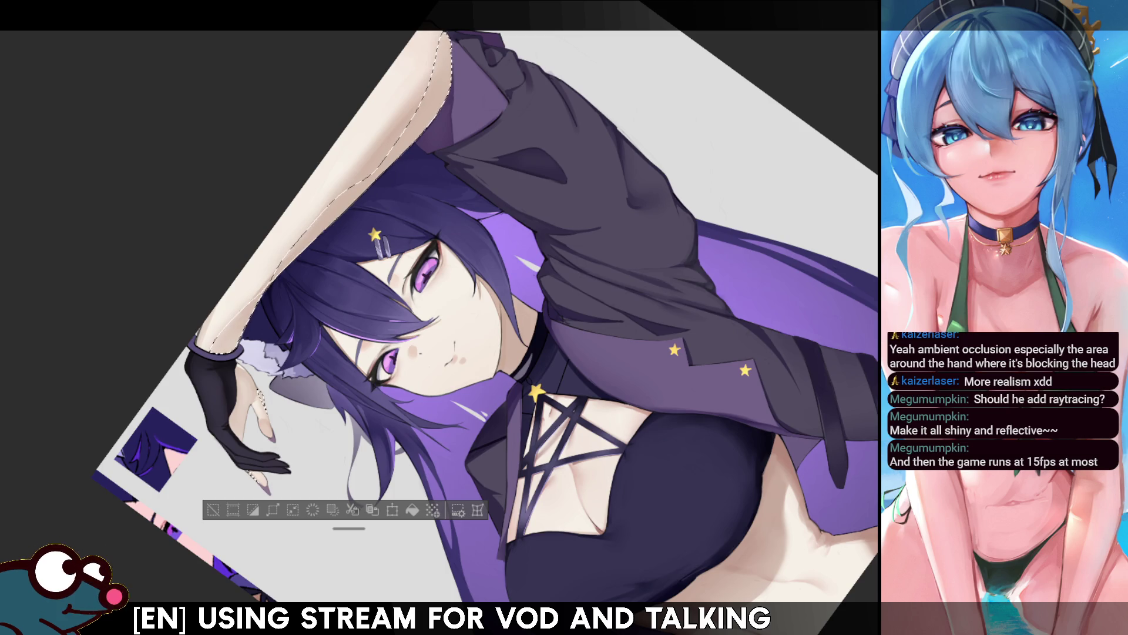
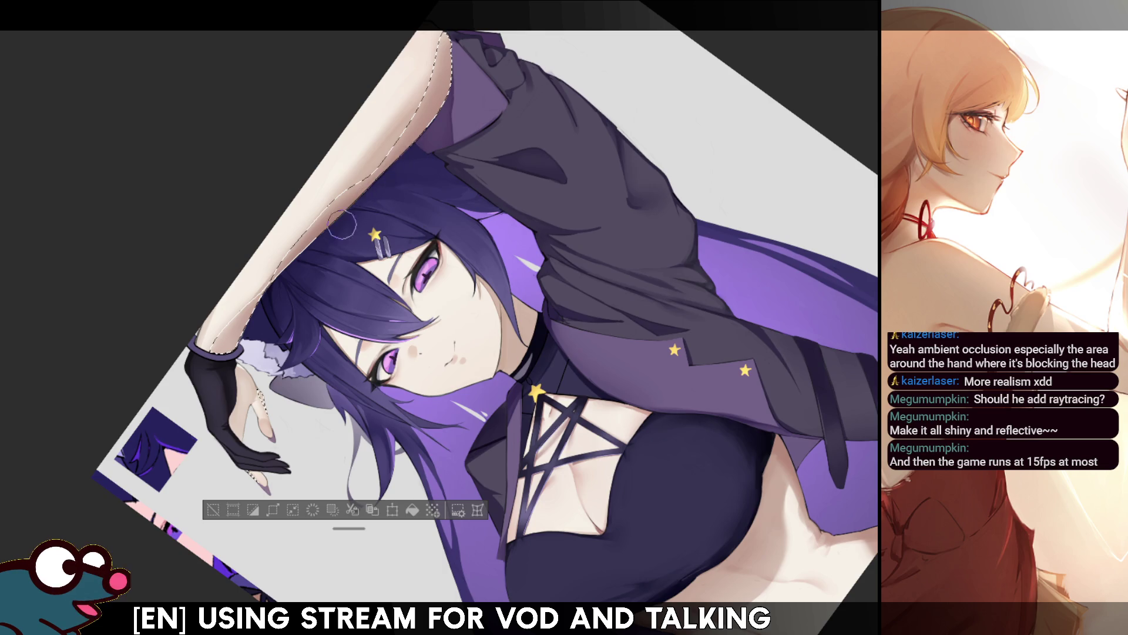
# Step: Deselect the forearm, then flip the view horizontally back and forth to check proportions
pyautogui.hotkey('ctrl', 'd')
pyautogui.press('h')
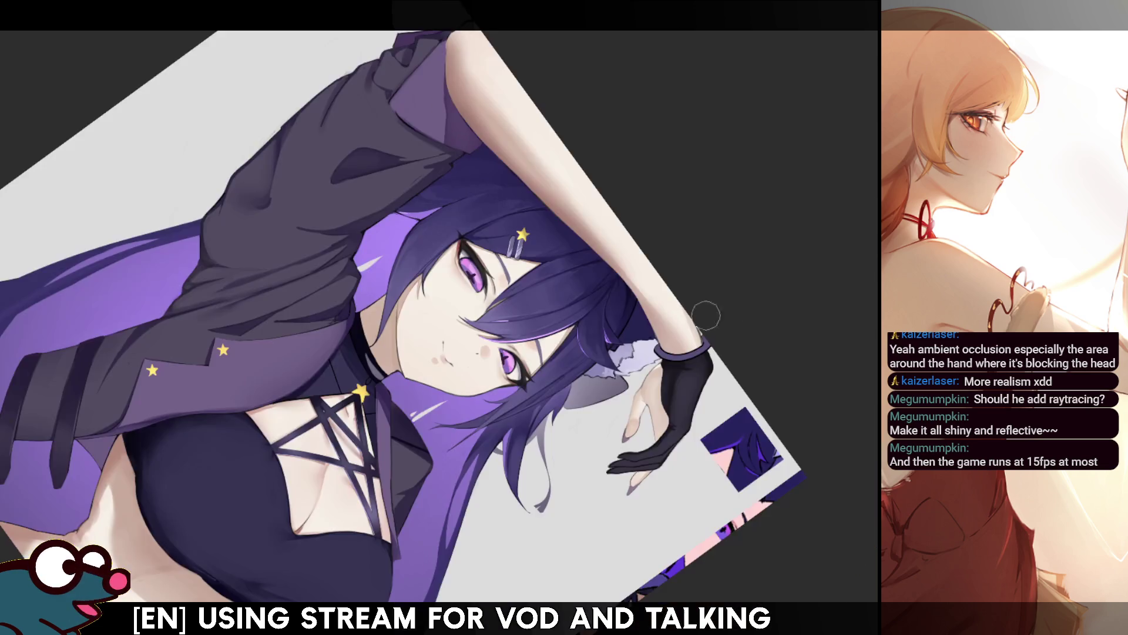
pyautogui.press('h')
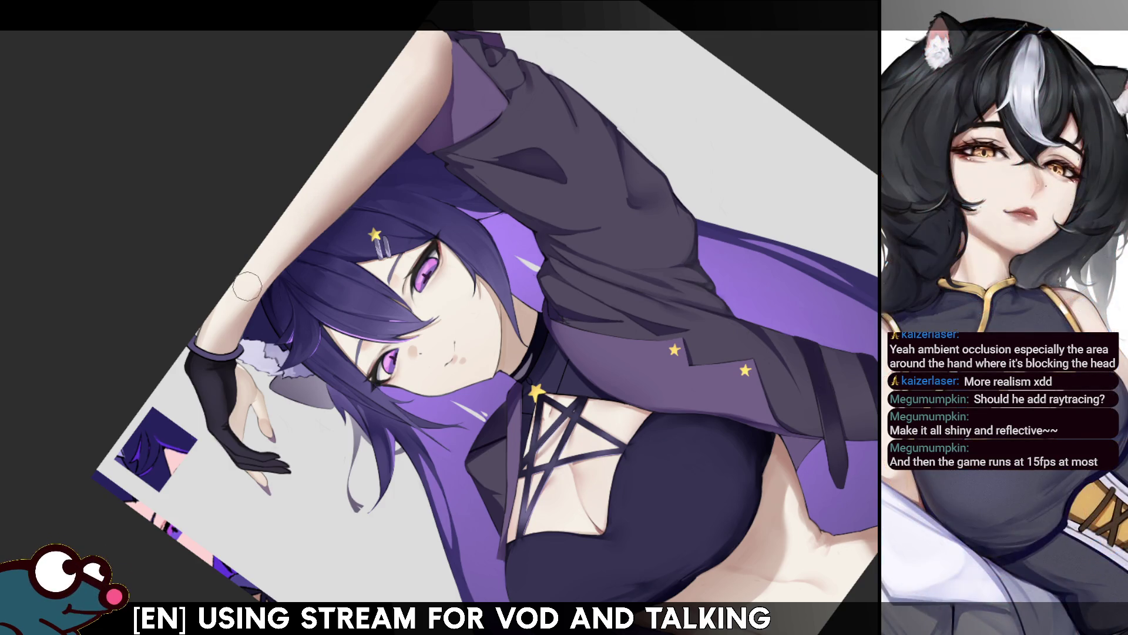
pyautogui.press('h')
pyautogui.press('h')
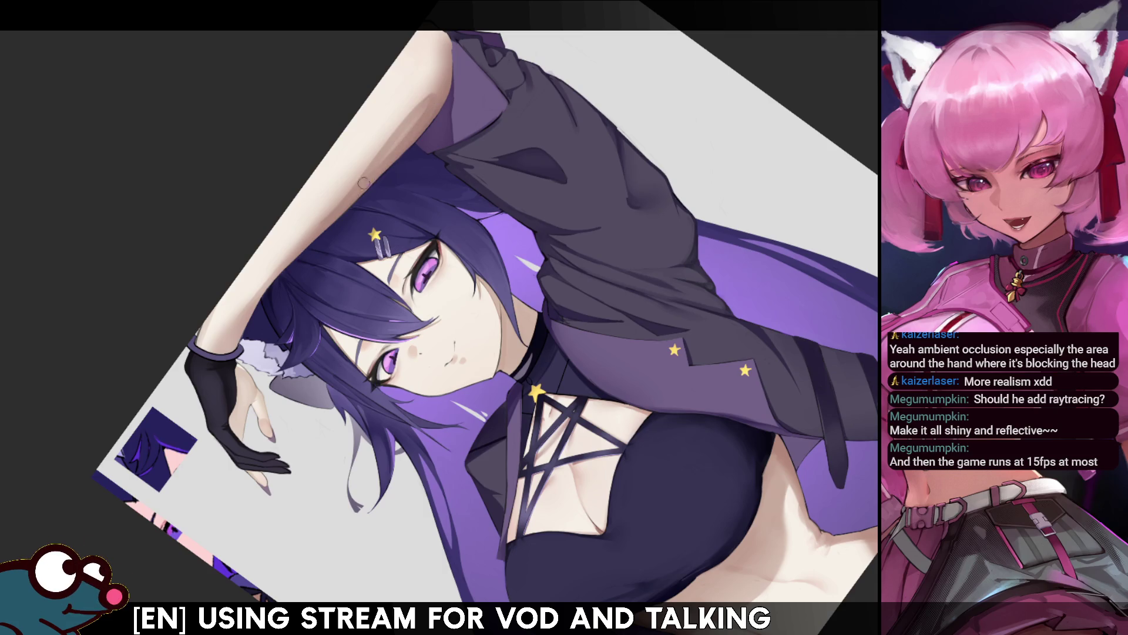
pyautogui.press('h')
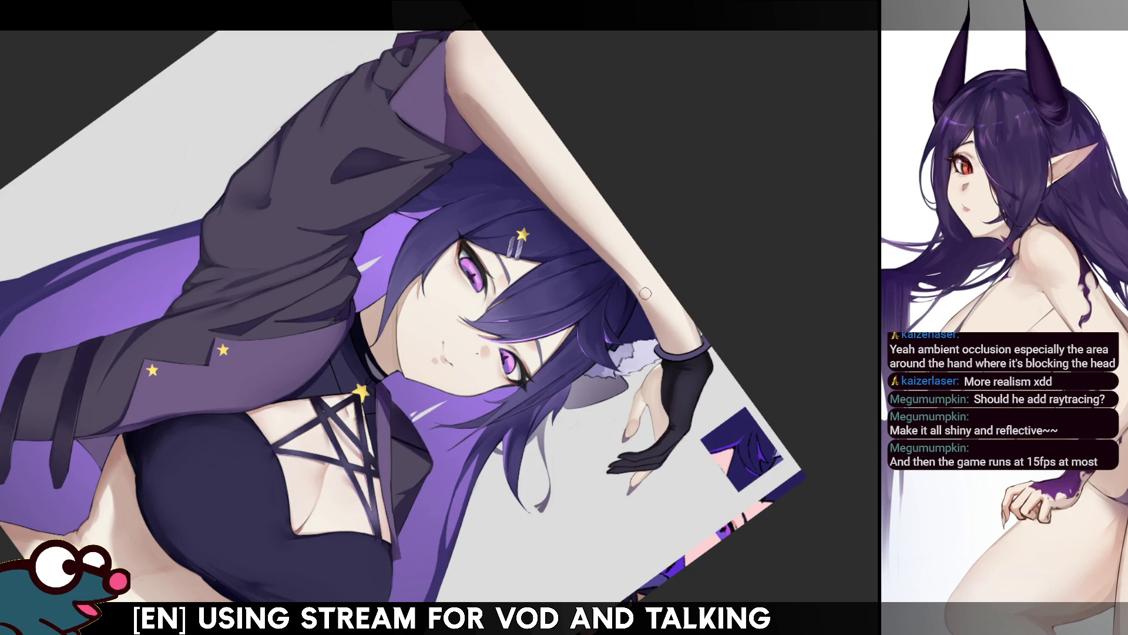
pyautogui.press('h')
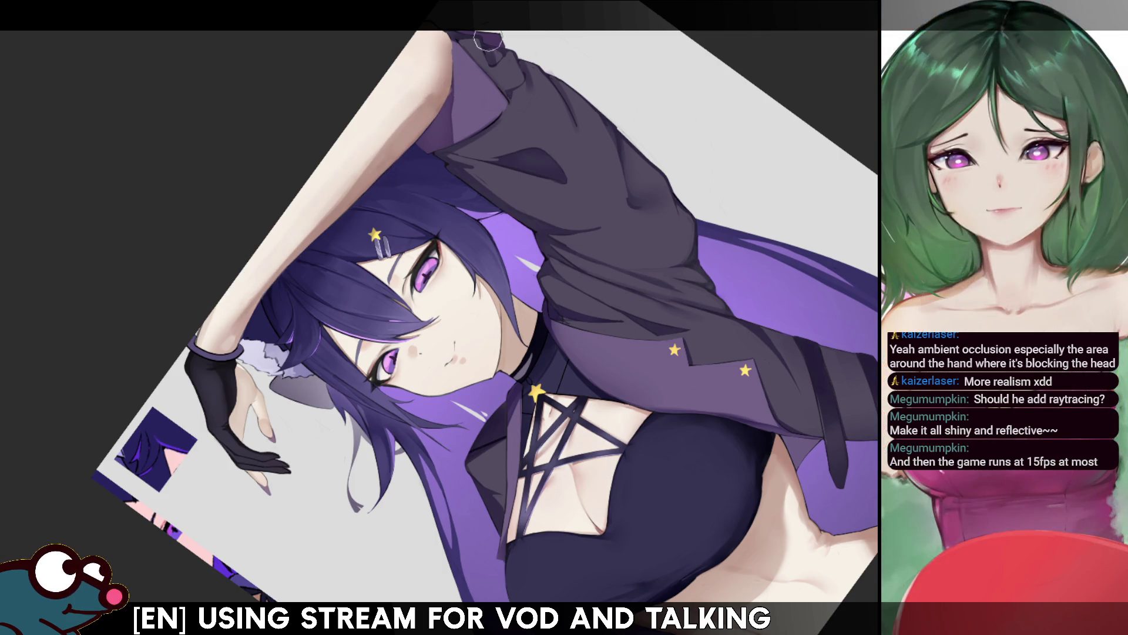
# Step: Compare the mirrored view, restore normal orientation, and select the raised forearm area
pyautogui.press('m')
pyautogui.press('m')
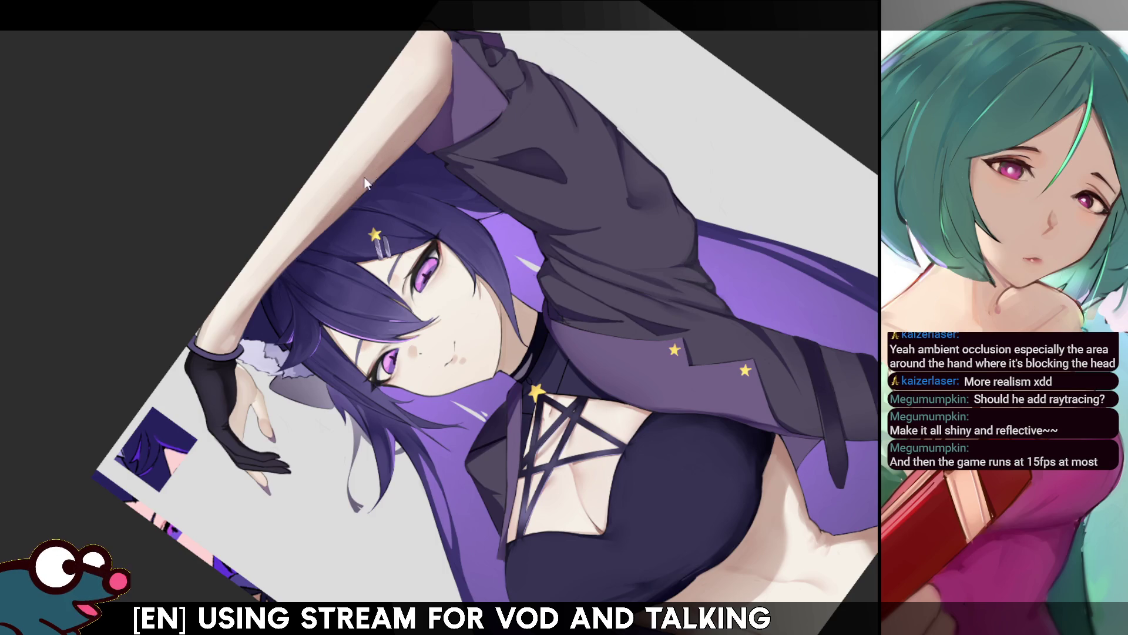
pyautogui.press('h')
pyautogui.press('h')
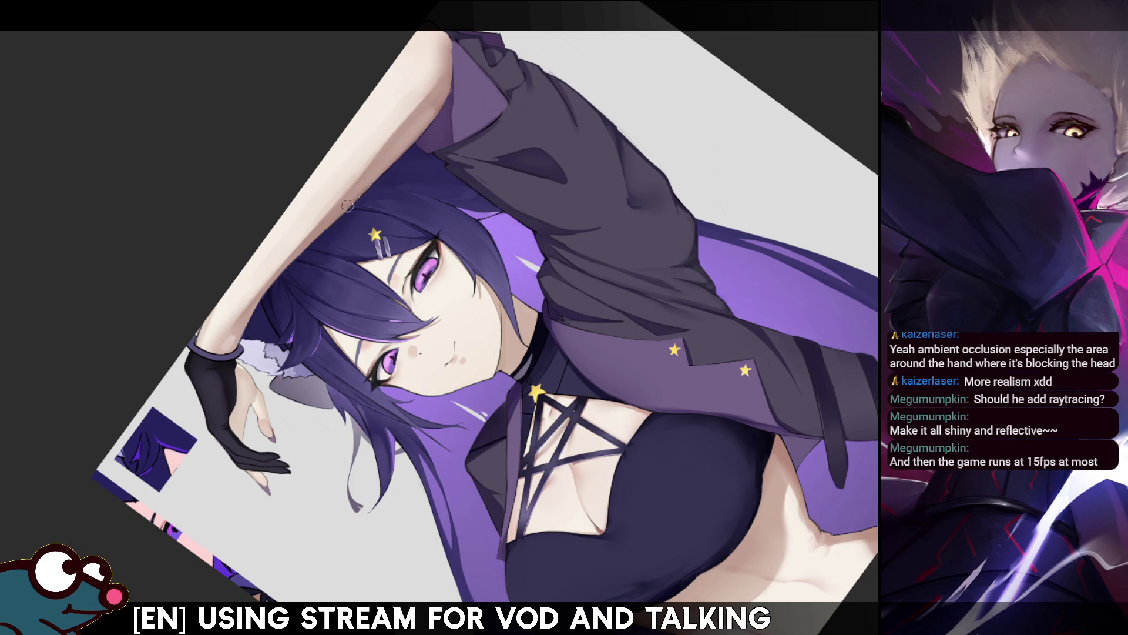
pyautogui.click(410, 137)
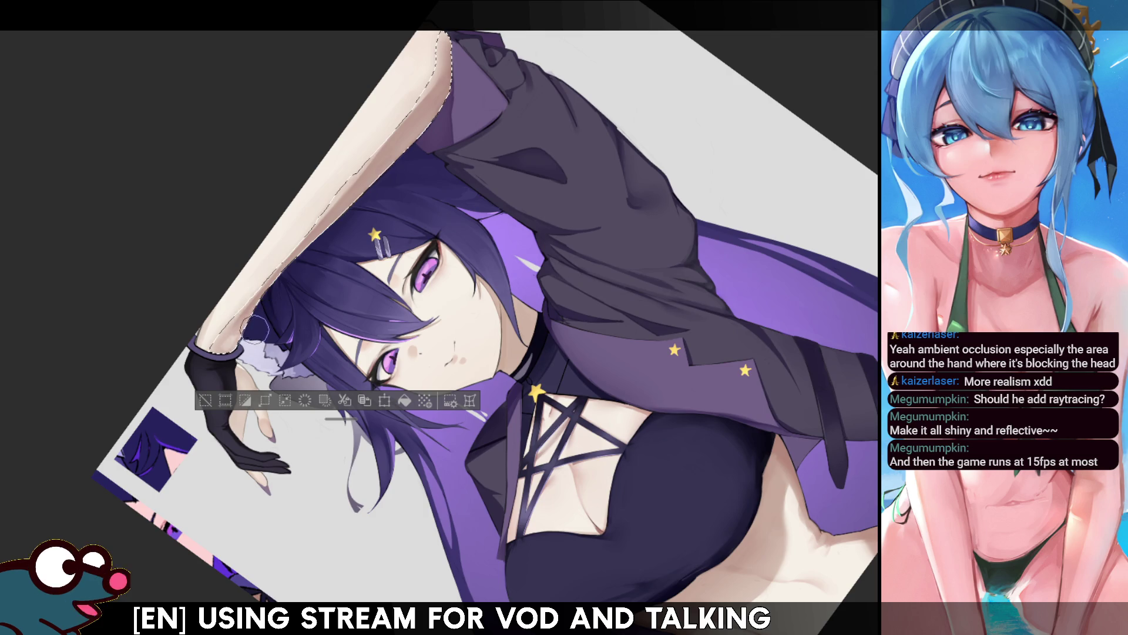
# Step: Rotate the canvas to a less tilted angle, briefly restoring then clearing the forearm selection
pyautogui.hotkey('ctrl', 'd')
pyautogui.moveTo(822, 294); pyautogui.dragTo(863, 245)
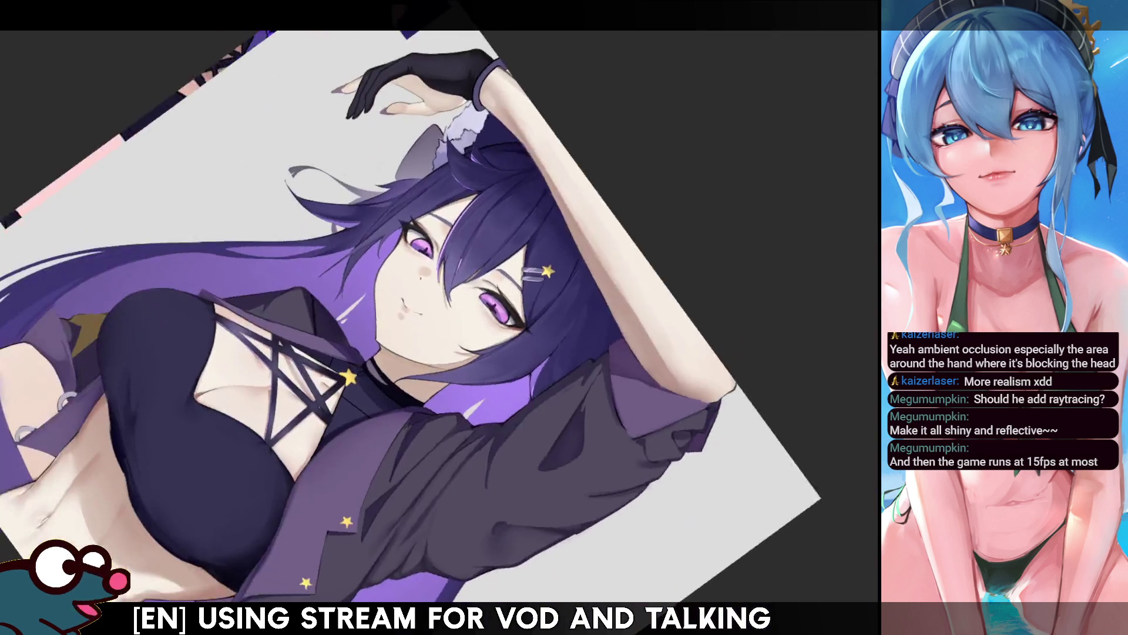
pyautogui.hotkey('ctrl', 'shift', 'd')
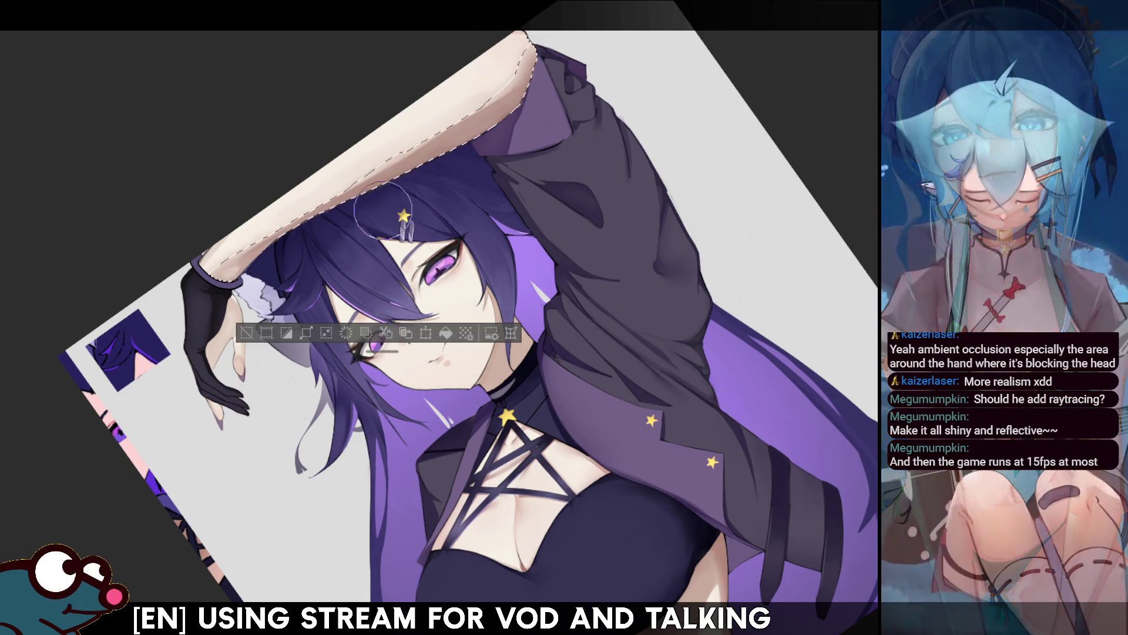
pyautogui.hotkey('ctrl', 'd')
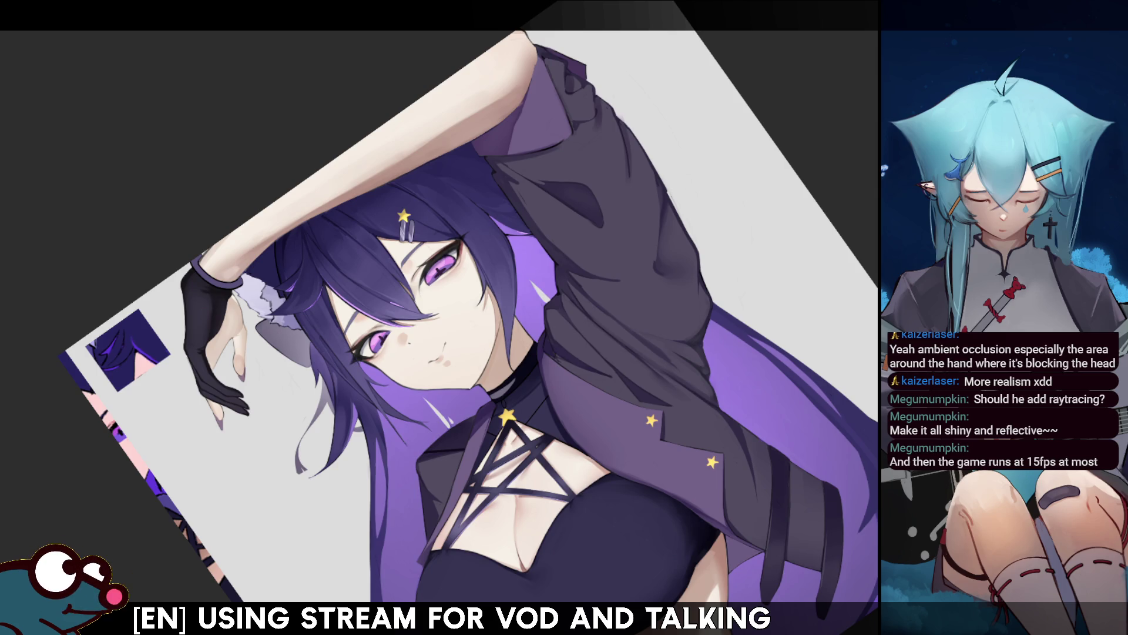
# Step: Compare the forearm with and without its shading, keep it shaded, and shrink the brush
pyautogui.hotkey('ctrl', 'z')
pyautogui.hotkey('ctrl', 'y')
pyautogui.hotkey('ctrl', 'z')
pyautogui.hotkey('ctrl', 'y')
pyautogui.press('[')
pyautogui.press('[')
pyautogui.press('[')
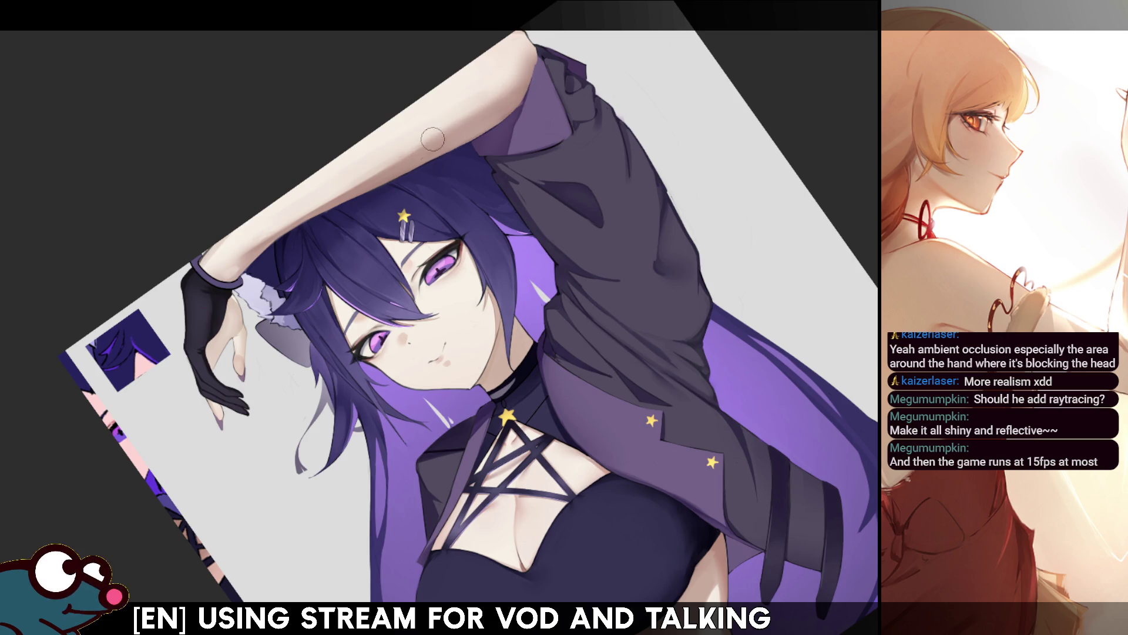
# Step: Pan the view toward the girl's face and rotate it about 30 degrees
pyautogui.moveTo(614, 109); pyautogui.dragTo(651, 146)
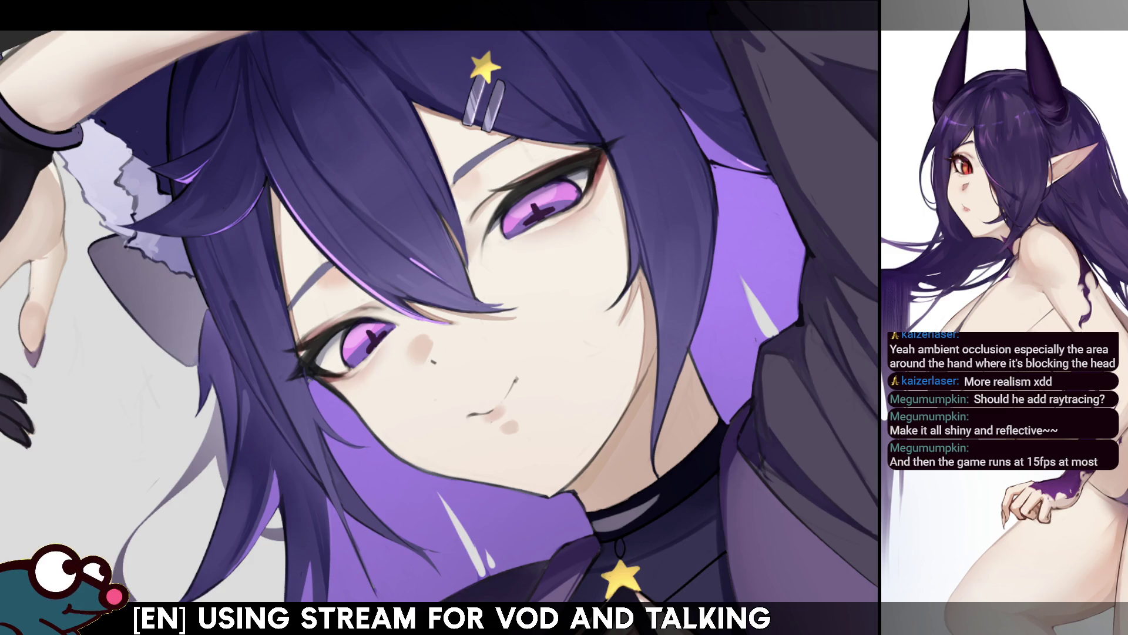
pyautogui.hotkey('ctrl', '[')
pyautogui.hotkey('ctrl', '[')
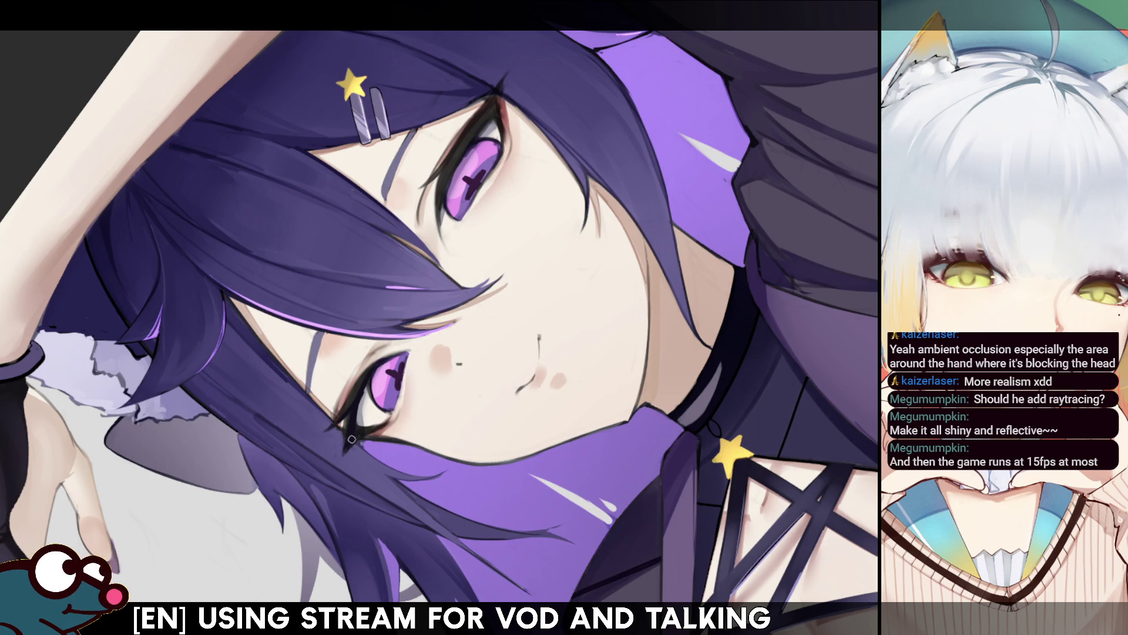
# Step: Mirror the face close-up horizontally to check its symmetry
pyautogui.press('h')
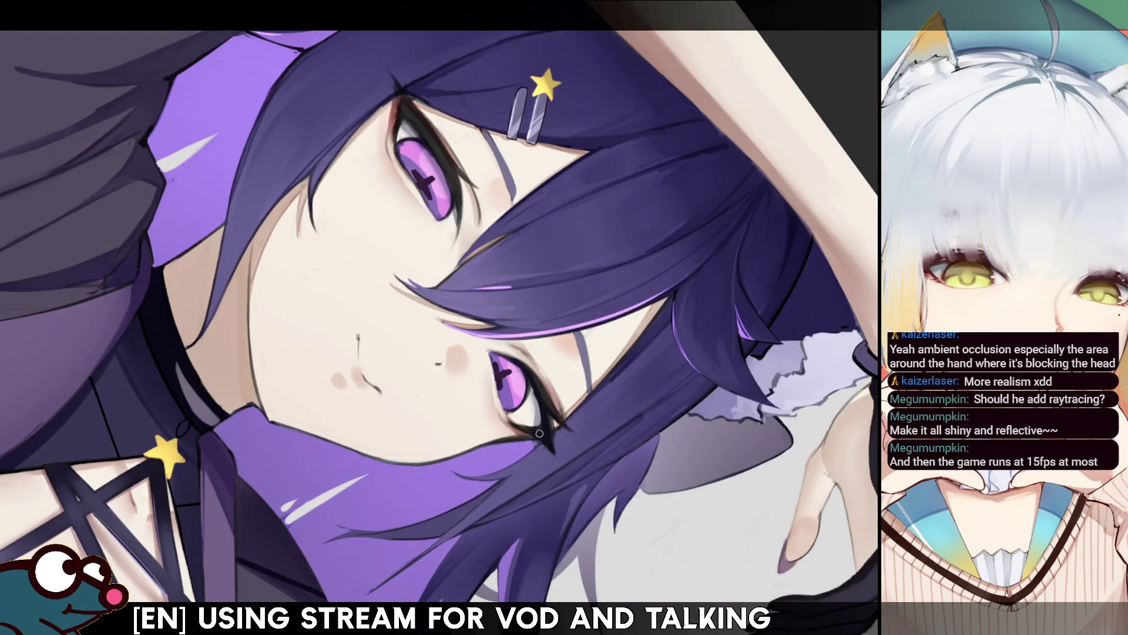